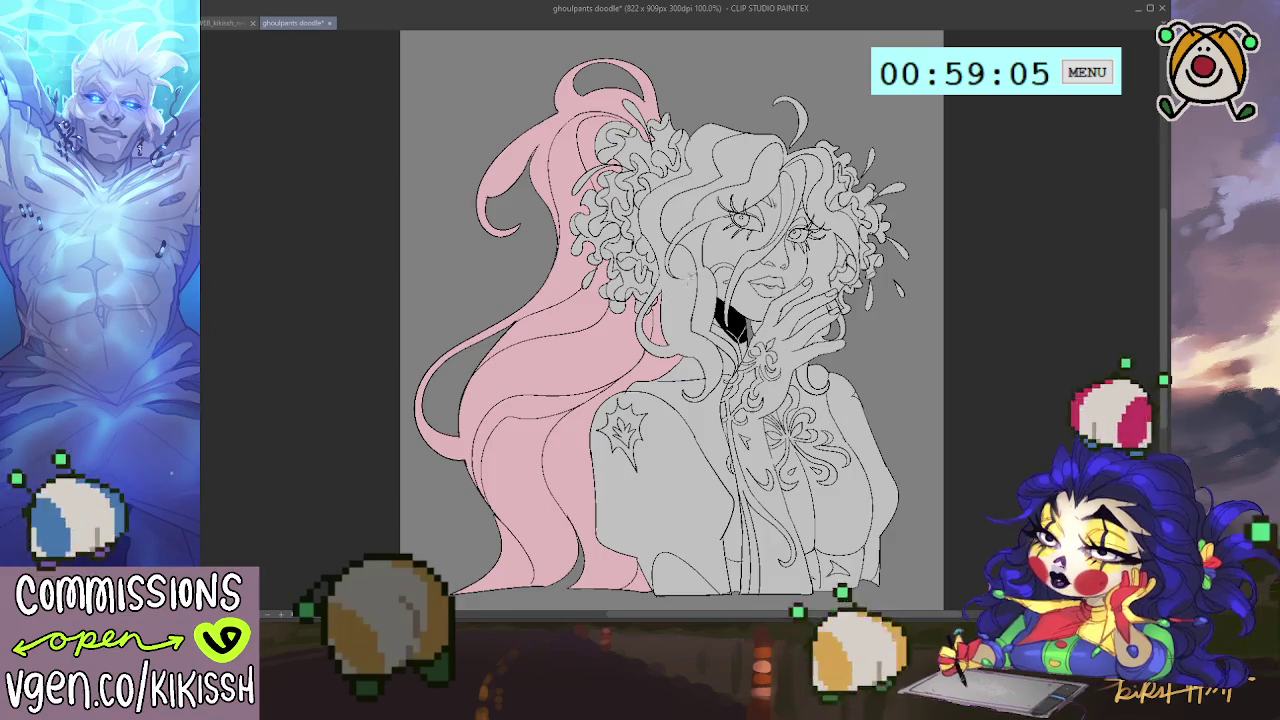
Zoom in, undo the stray pink, and bucket-fill the left flower cluster dark red.
left_click_drag(690, 274, 690, 222)
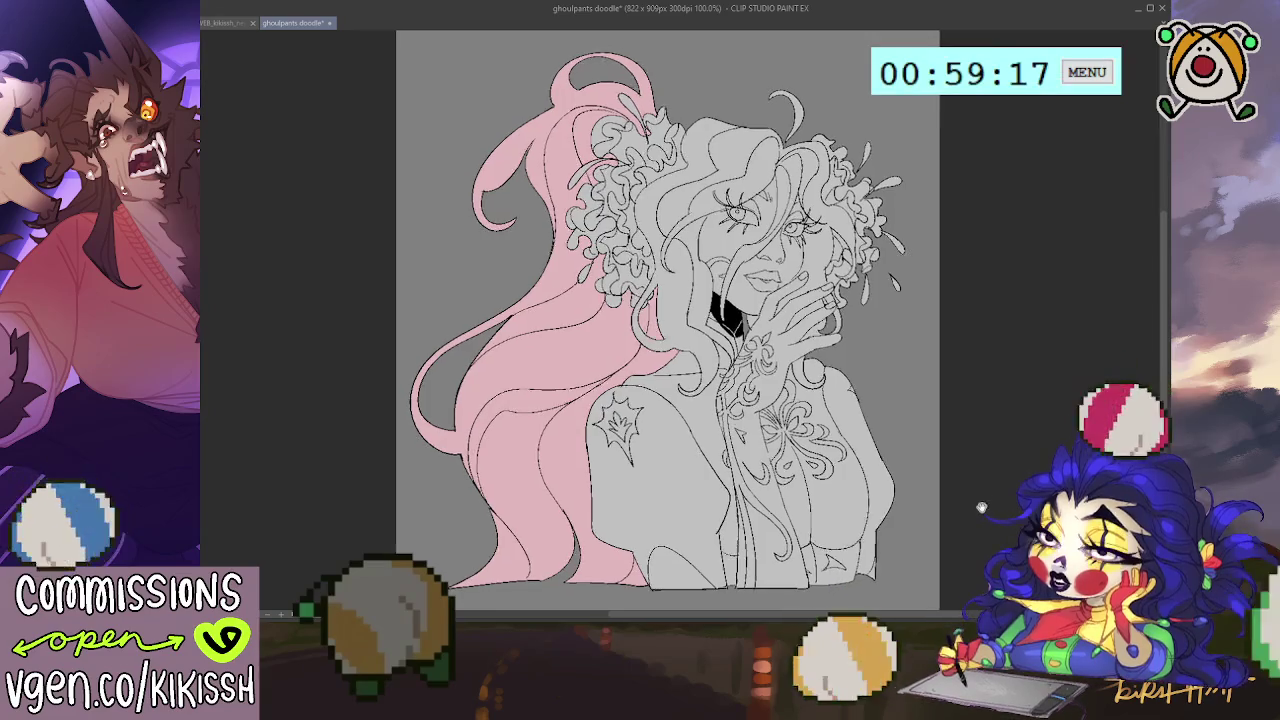
left_click_drag(660, 300, 664, 320)
key("ctrl+plus")
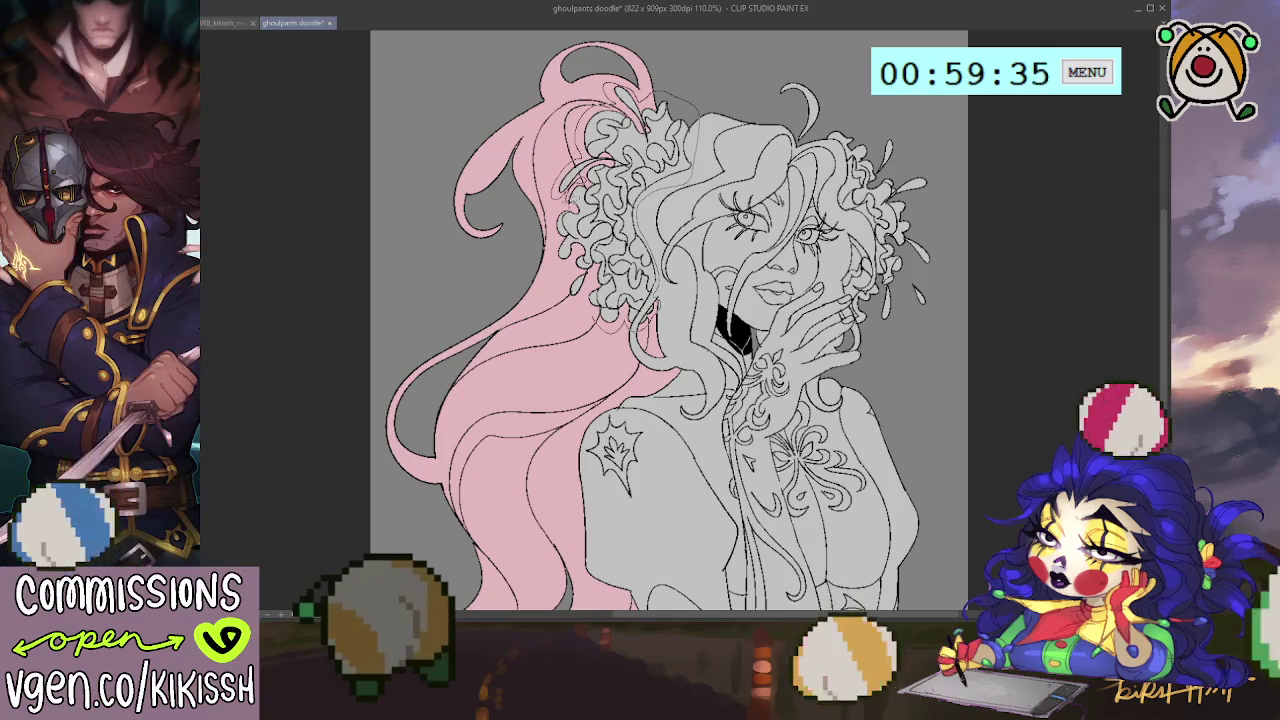
key("ctrl+z")
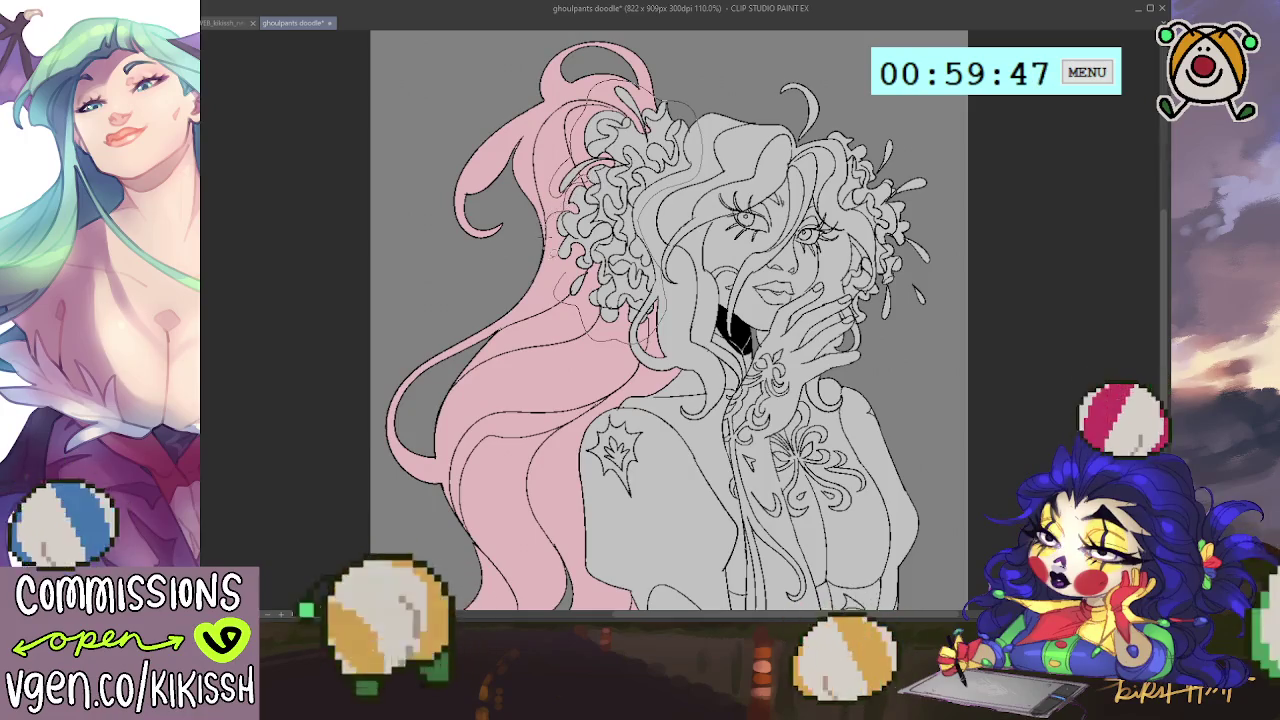
left_click(598, 262)
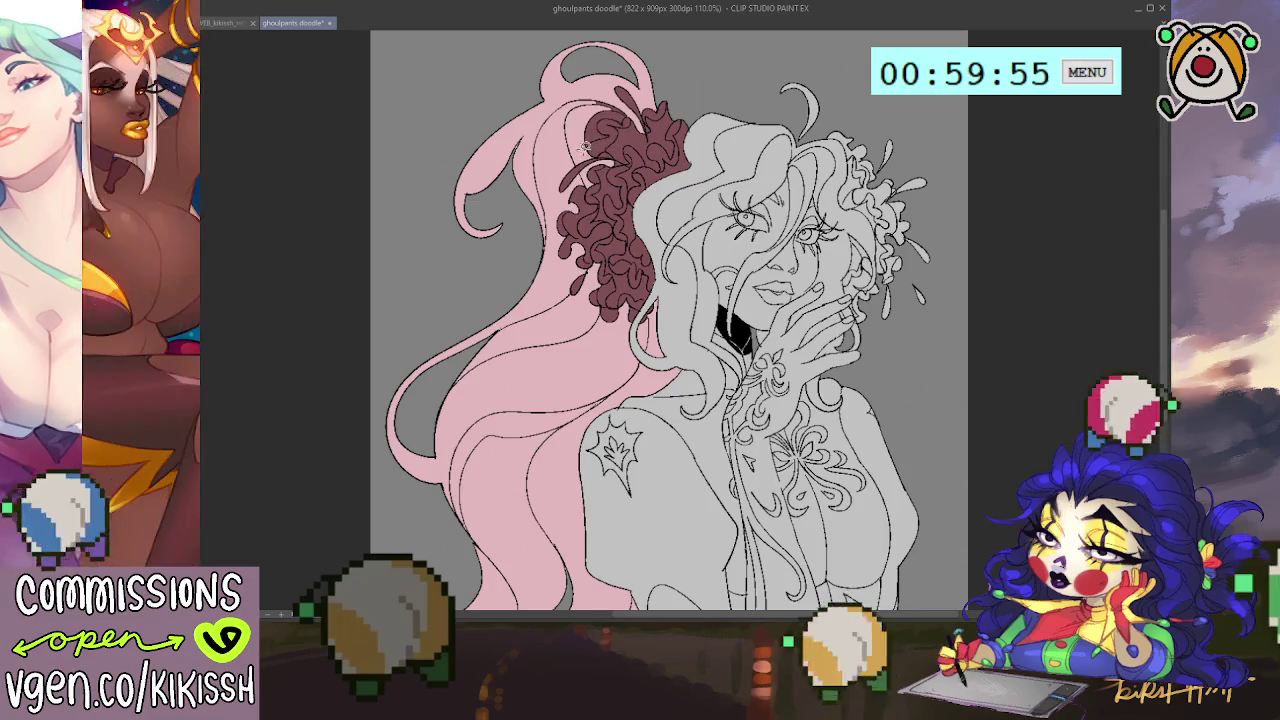
left_click_drag(588, 143, 628, 112)
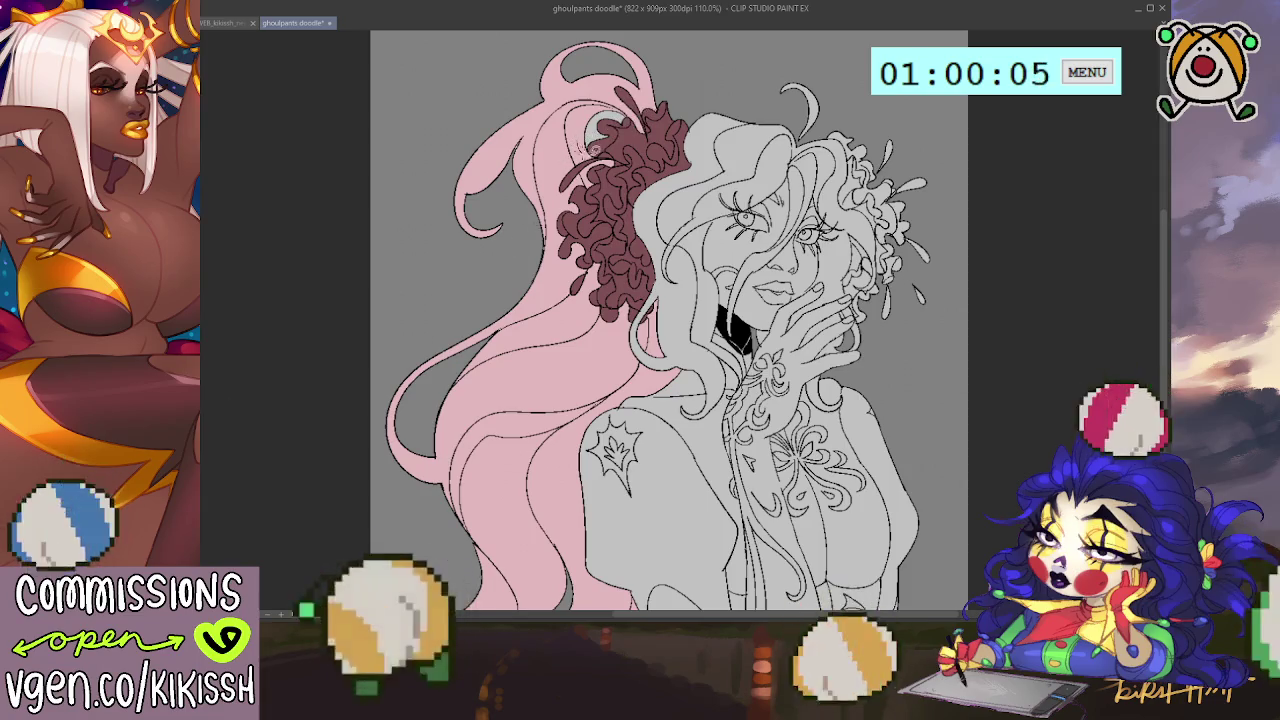
Patch the flower gap, then fill every petal of the right flower cluster dark red.
left_click_drag(604, 127, 595, 140)
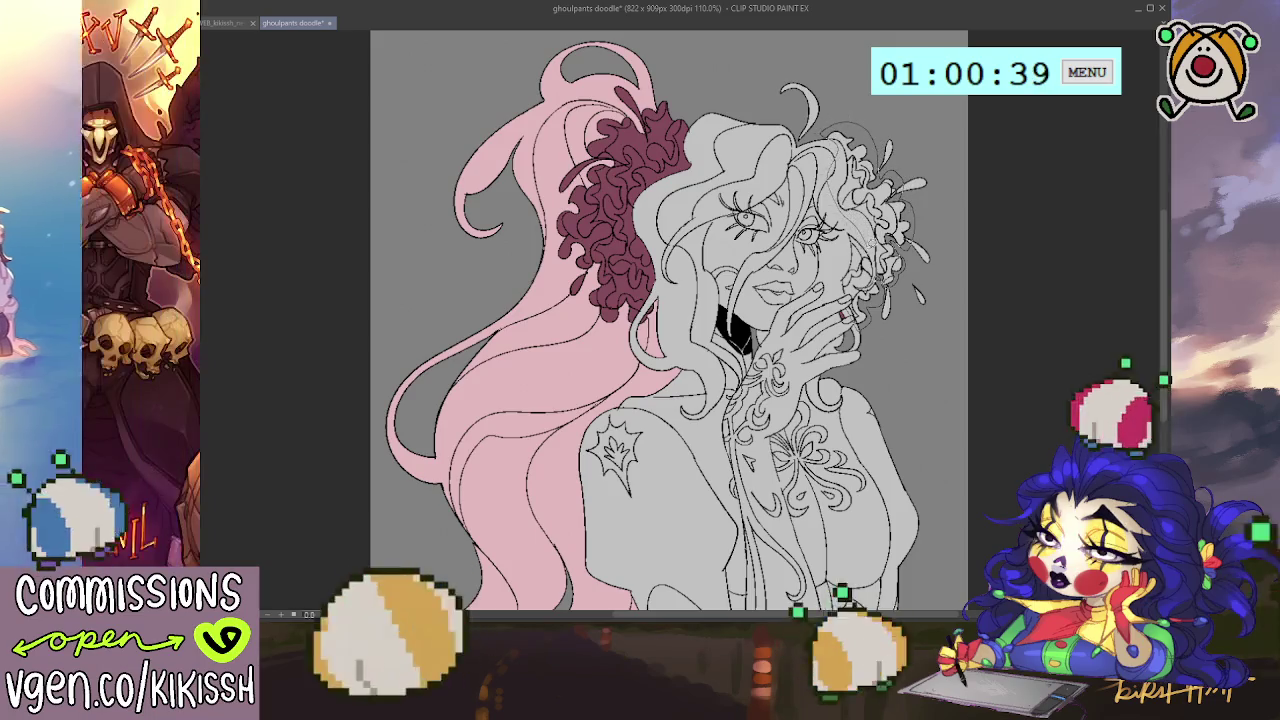
left_click(845, 302)
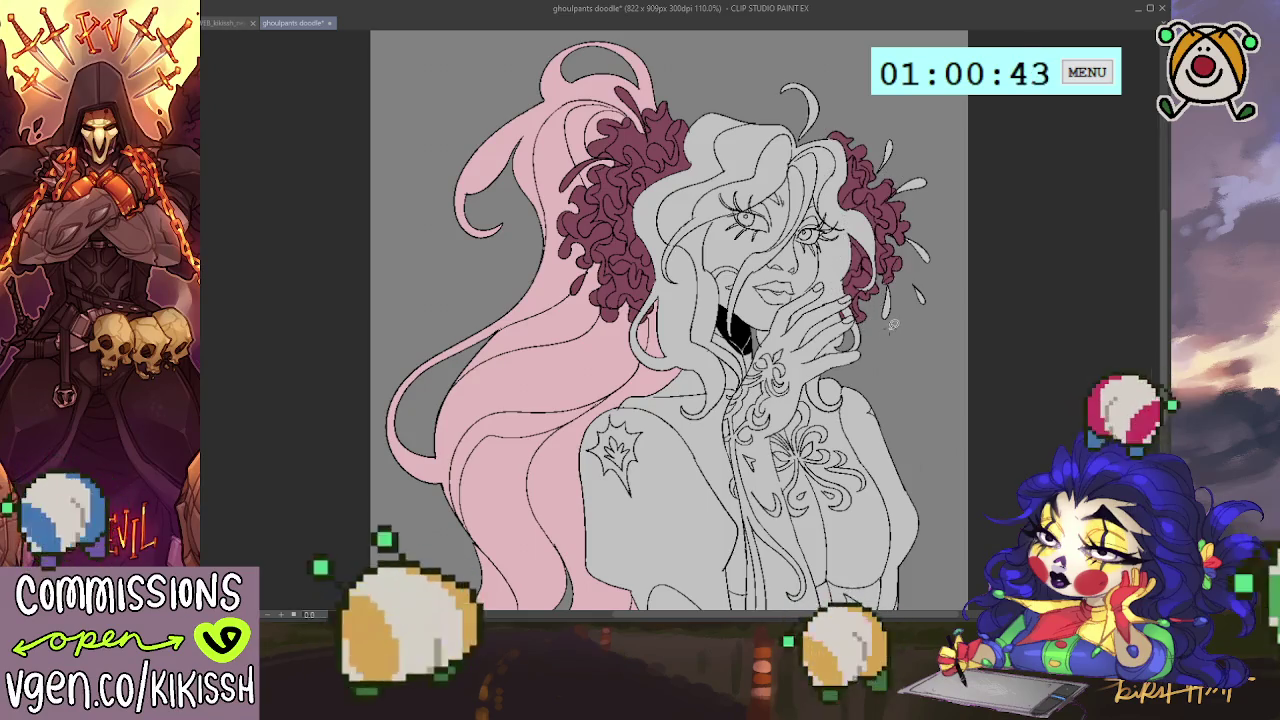
left_click(888, 305)
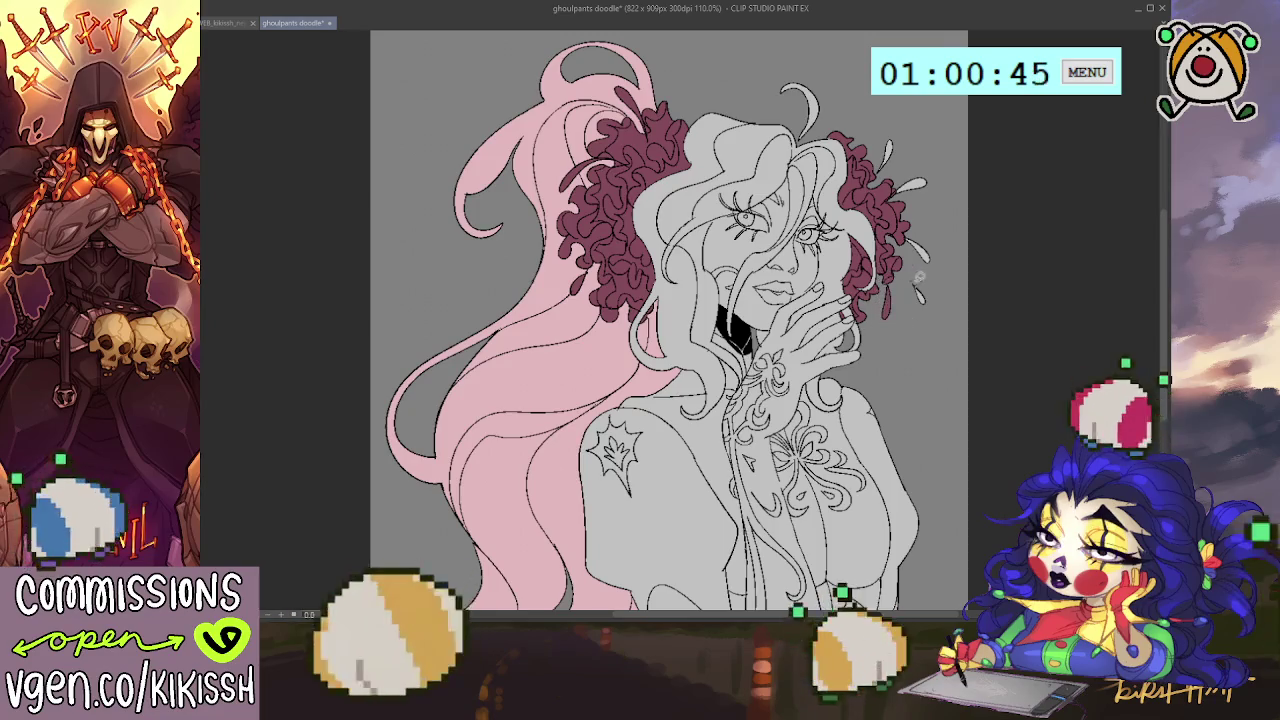
left_click(912, 186)
left_click(918, 250)
left_click(920, 296)
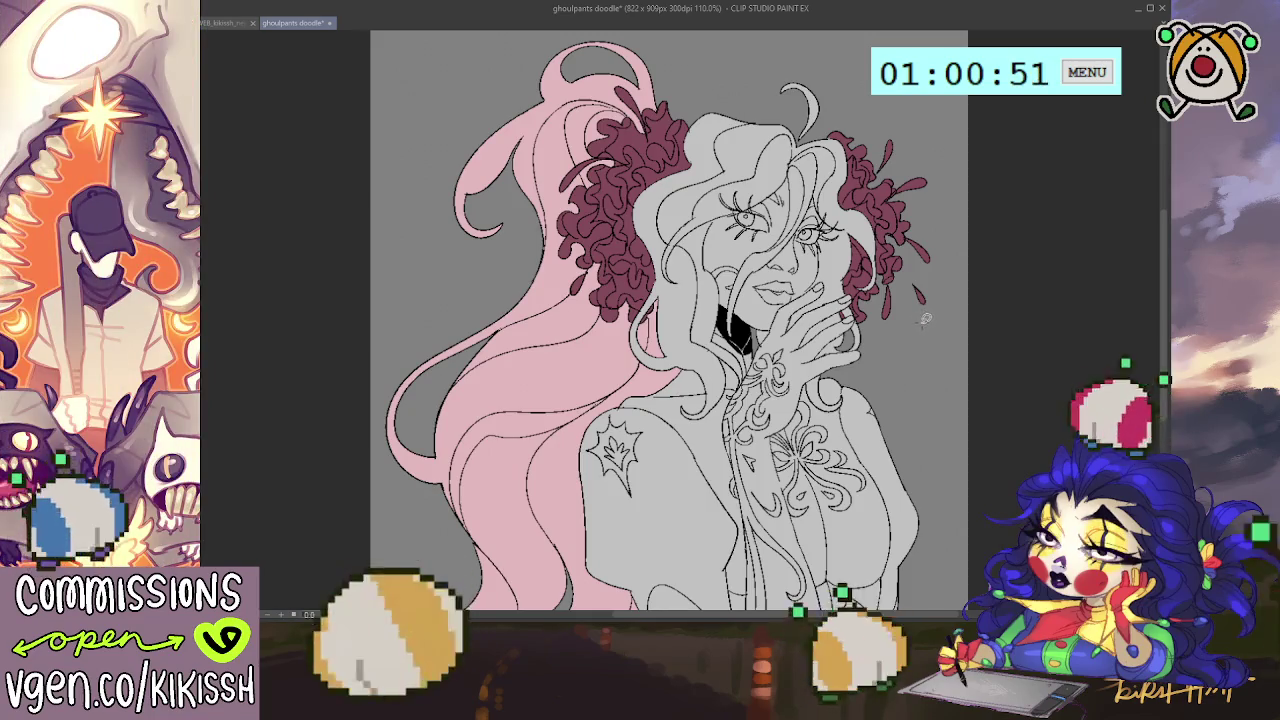
left_click_drag(925, 318, 947, 312)
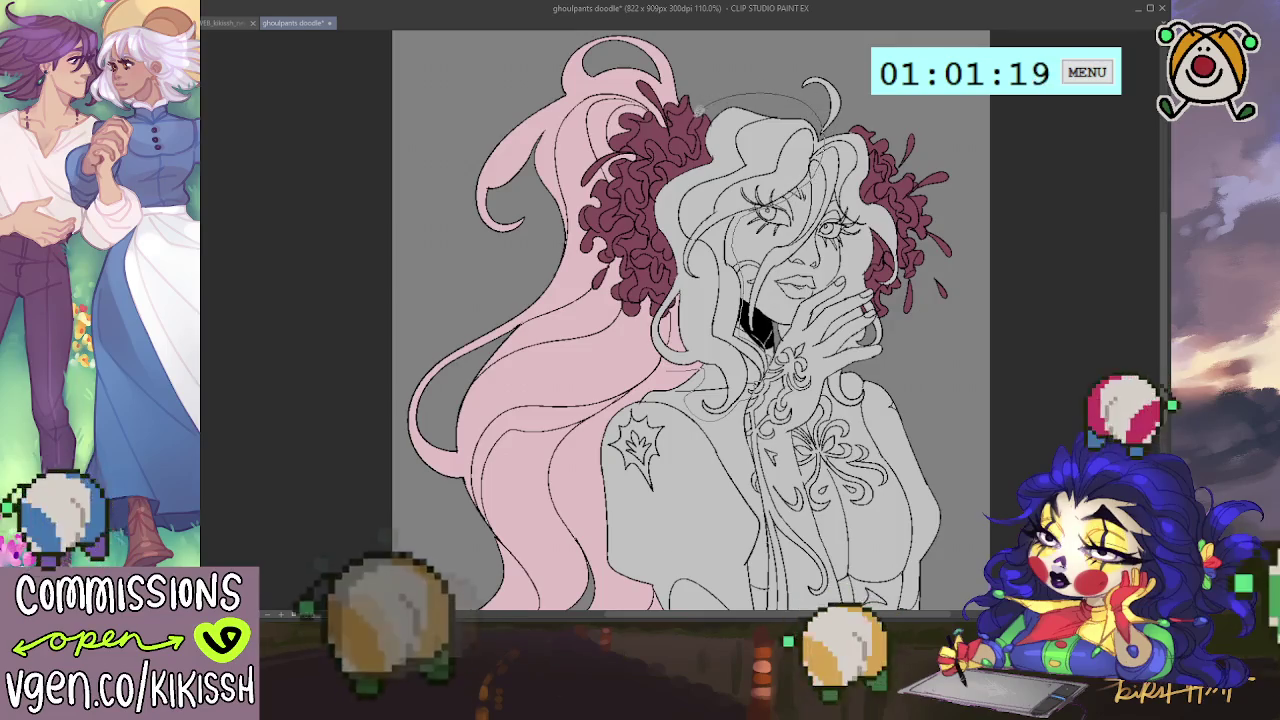
Close the gap in the front hair outline and fill the front strands pink.
left_click_drag(700, 150, 655, 198)
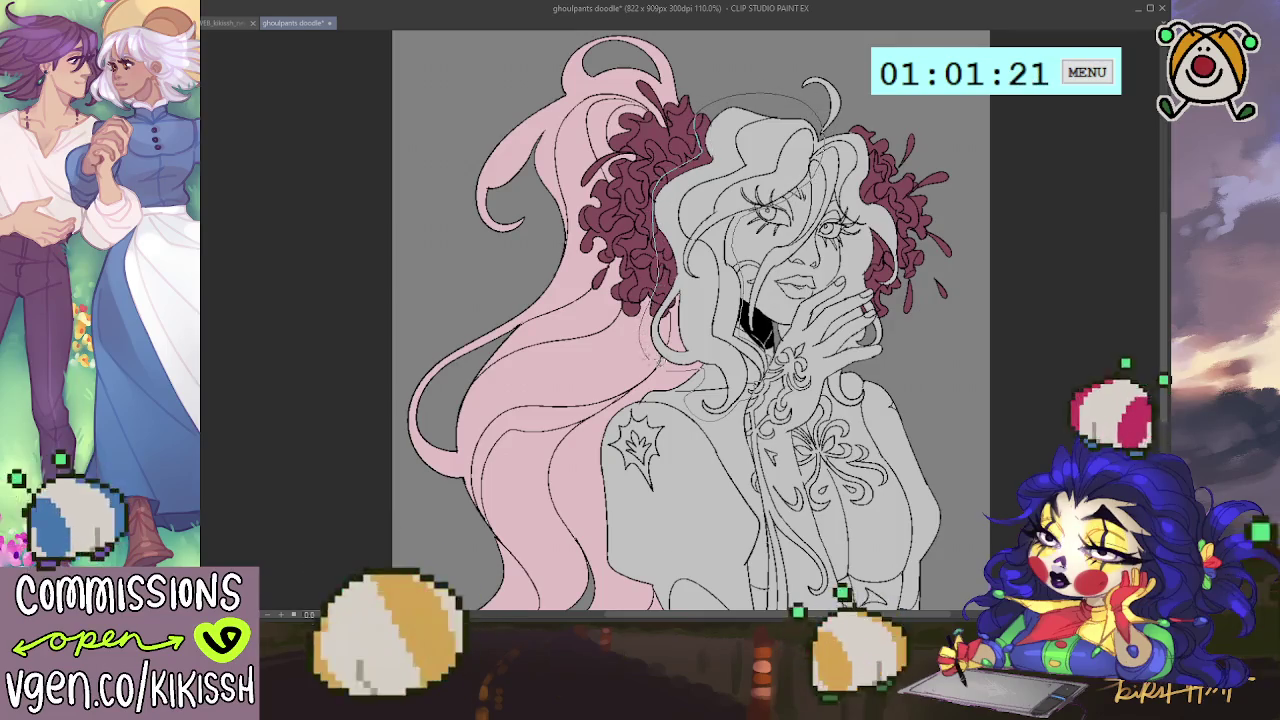
left_click(728, 357)
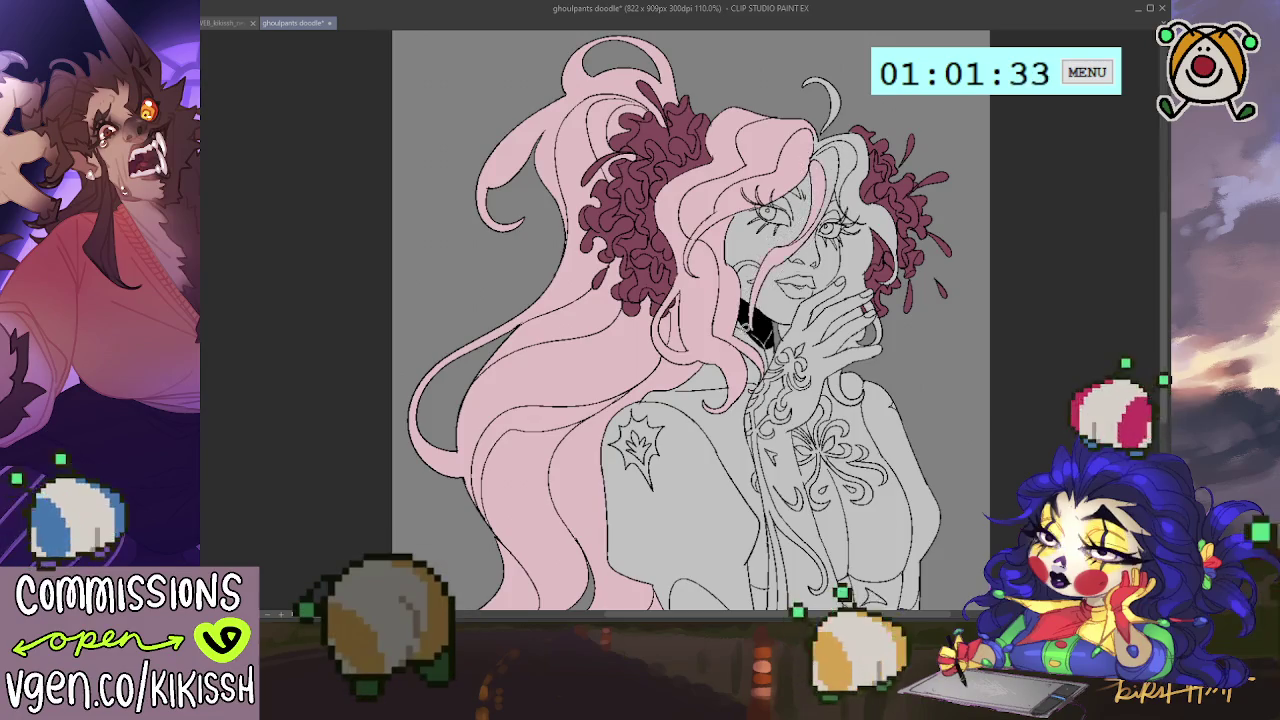
left_click_drag(690, 320, 672, 318)
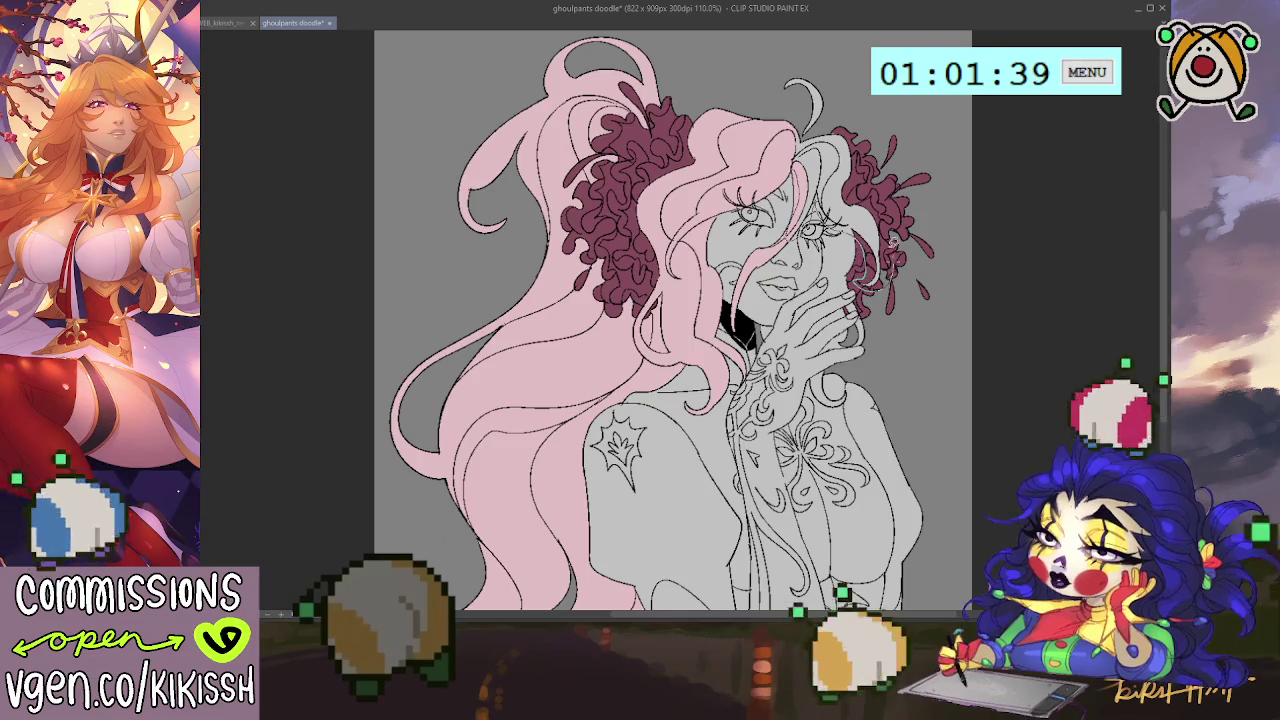
Lasso-fill the top-right hair curl pink and touch up small gaps near the hand.
left_click_drag(874, 174, 843, 93)
left_click_drag(780, 172, 790, 176)
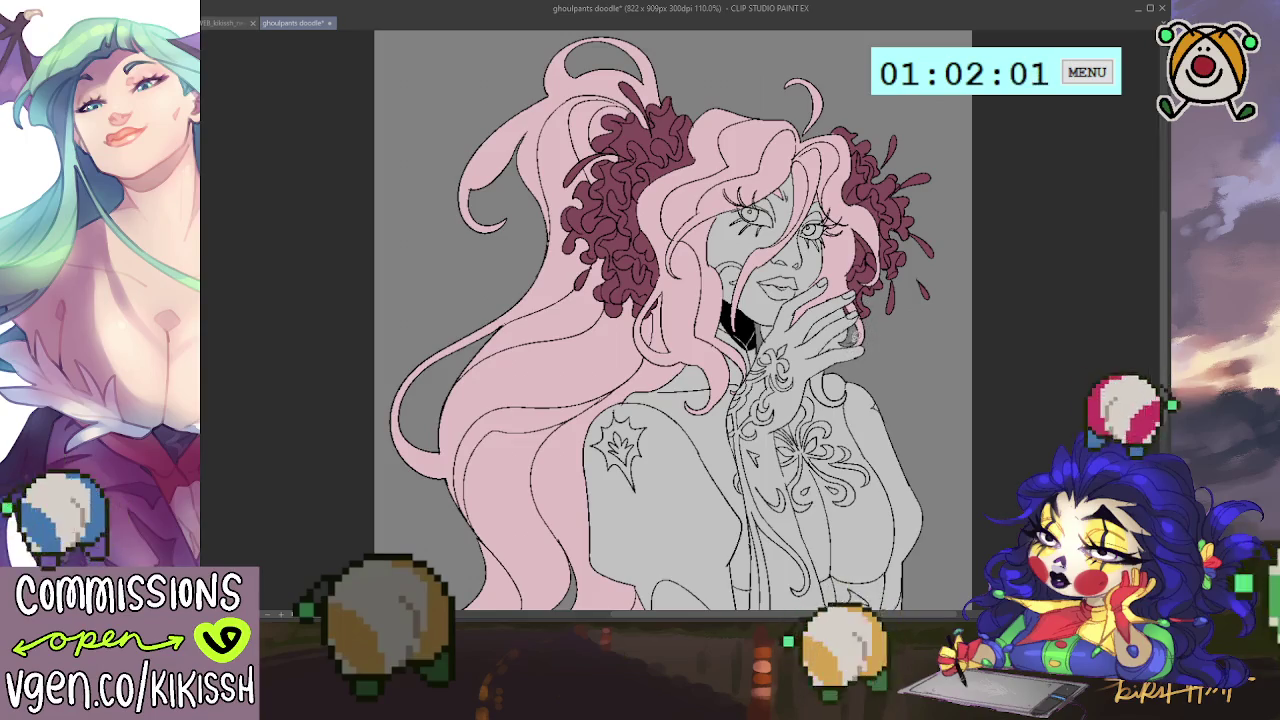
left_click_drag(842, 330, 852, 308)
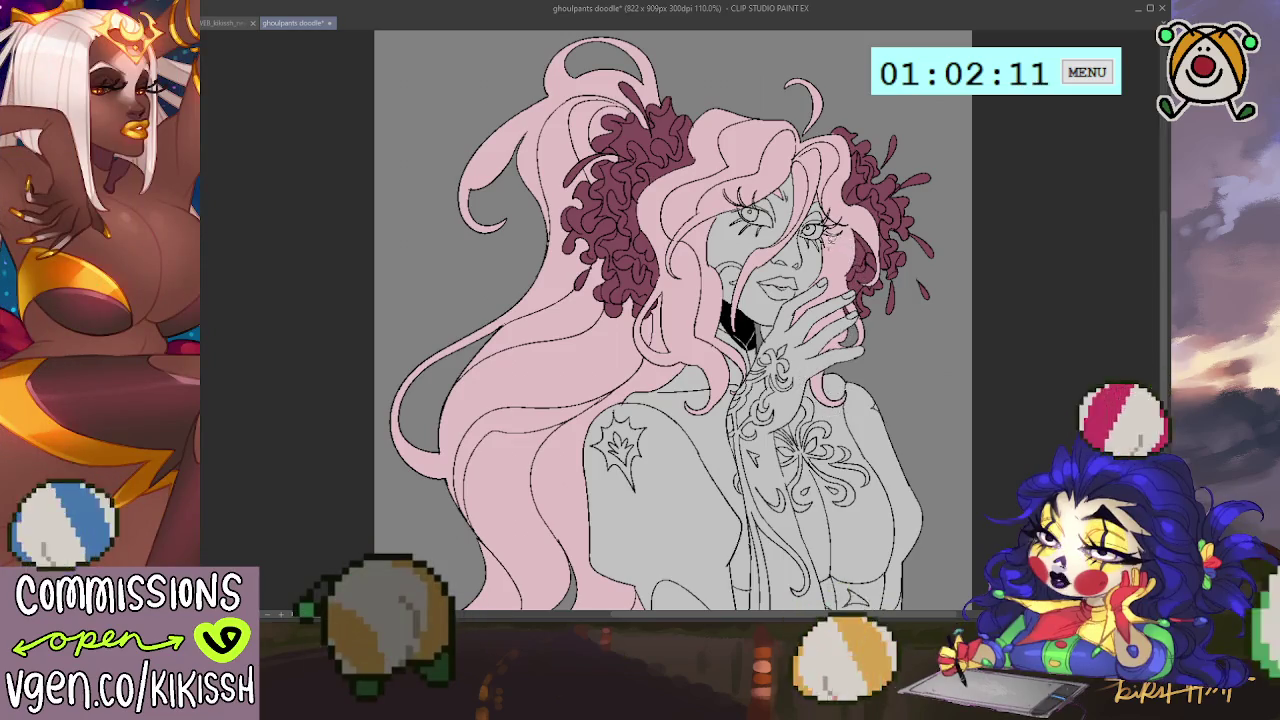
Bucket-fill the face and neck with a dark mauve skin tone.
scroll(672, 320, "down", 1)
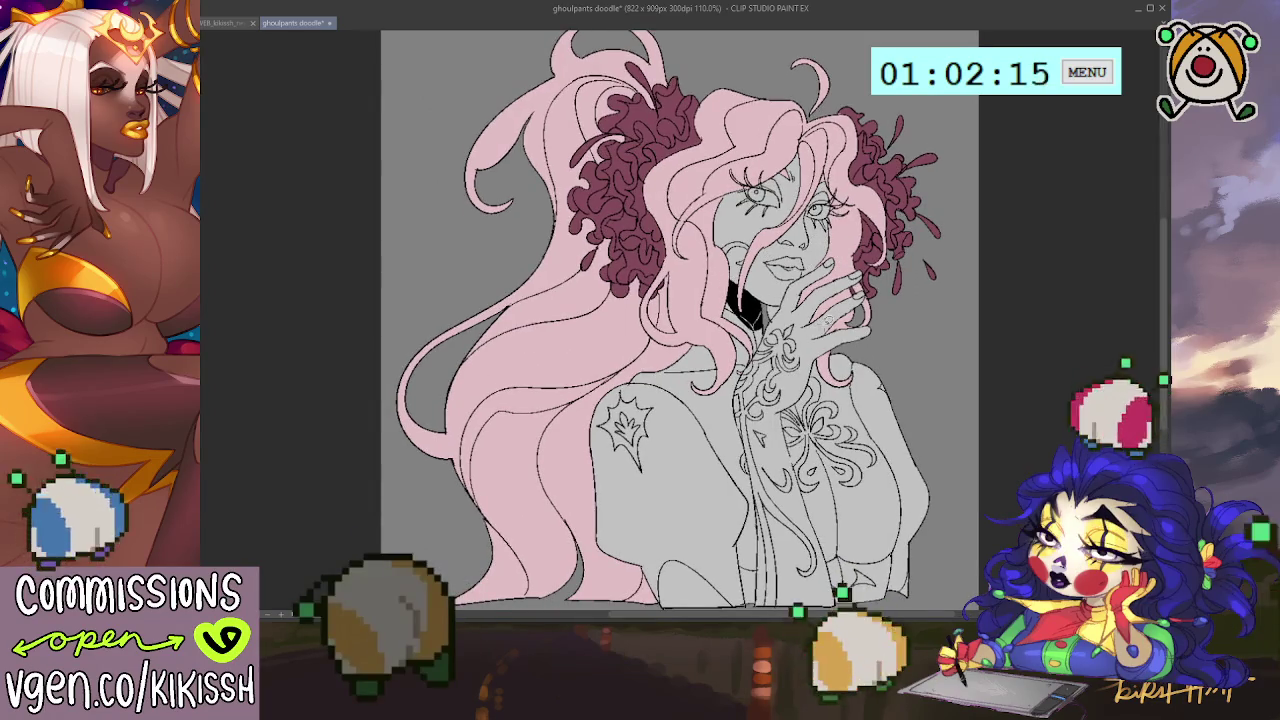
scroll(830, 305, "down", 1)
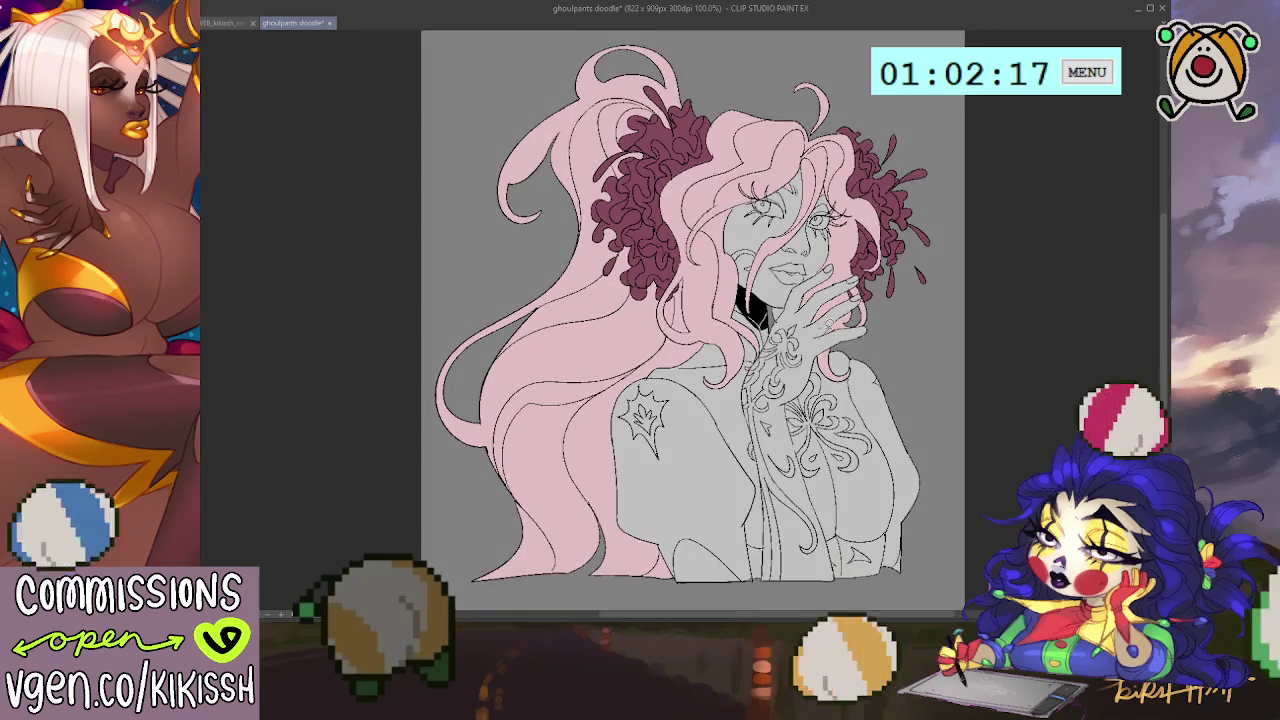
scroll(819, 323, "up", 1)
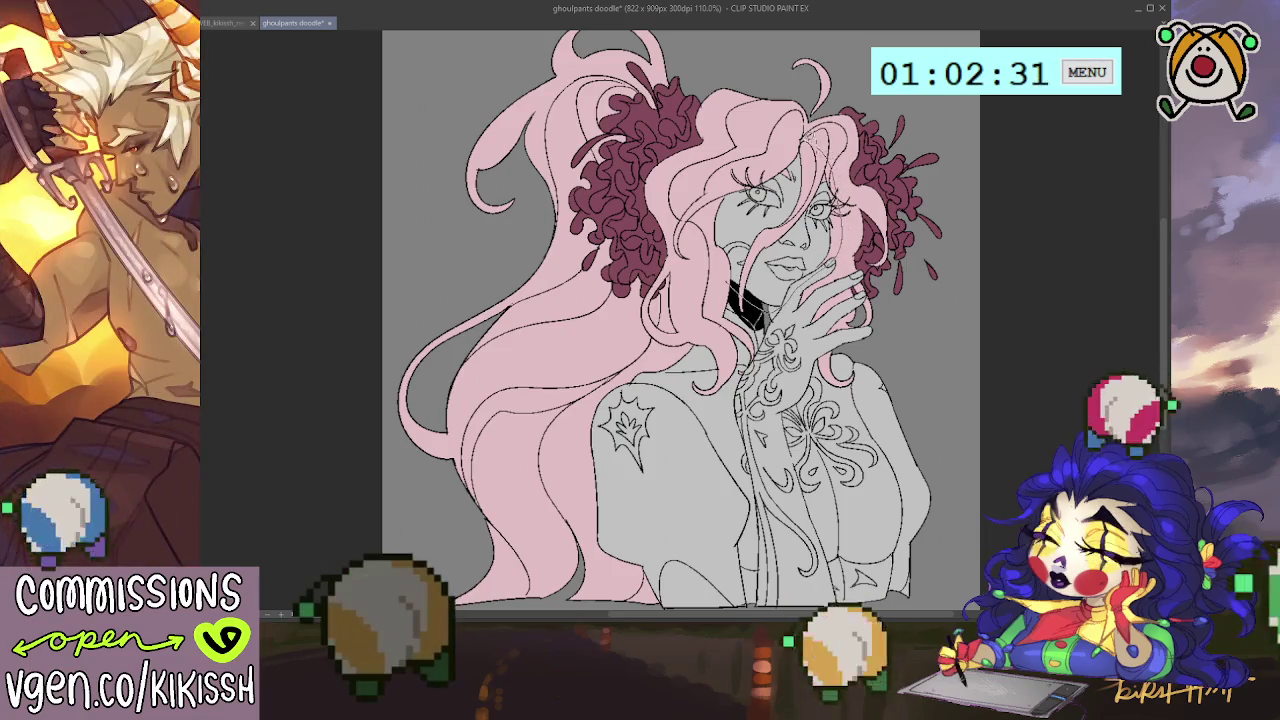
left_click(733, 268)
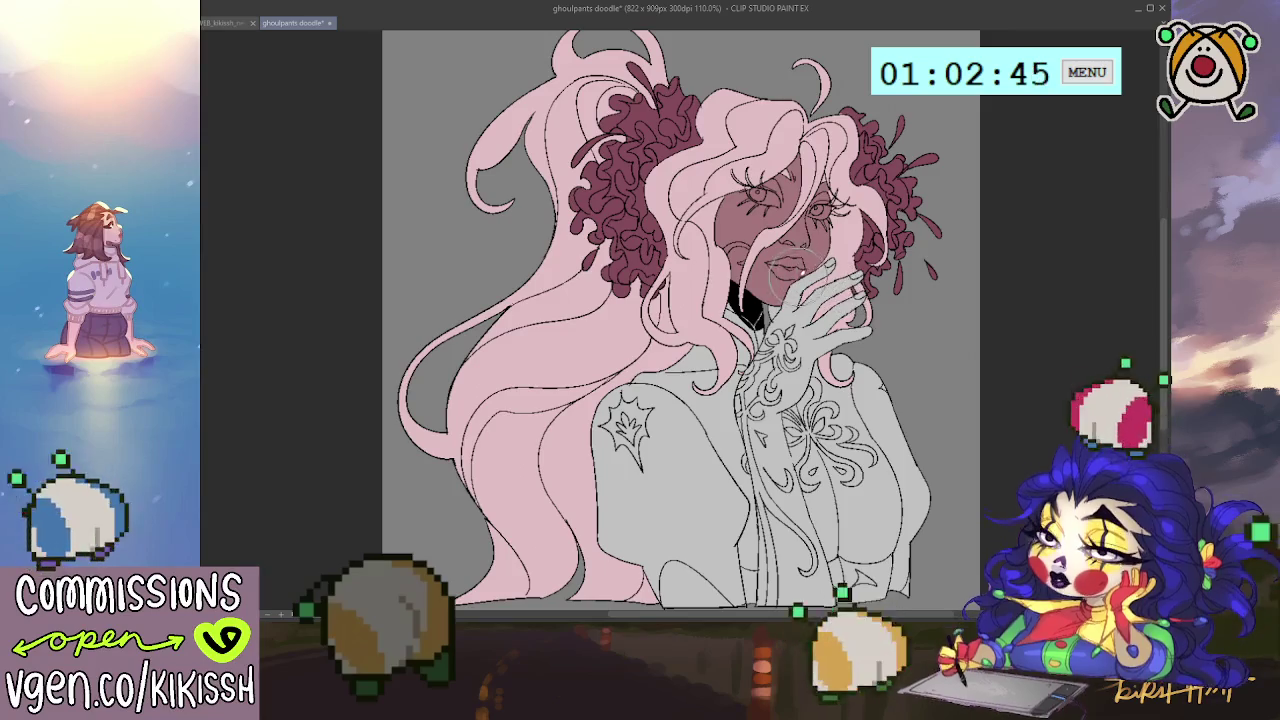
Brush soft pink shading across the face, cheeks and chin, undoing one pass.
left_click_drag(775, 225, 740, 290)
mouse_move(740, 240)
left_mouse_down()
mouse_move(790, 270)
mouse_move(805, 300)
left_mouse_up()
left_click_drag(740, 250, 730, 310)
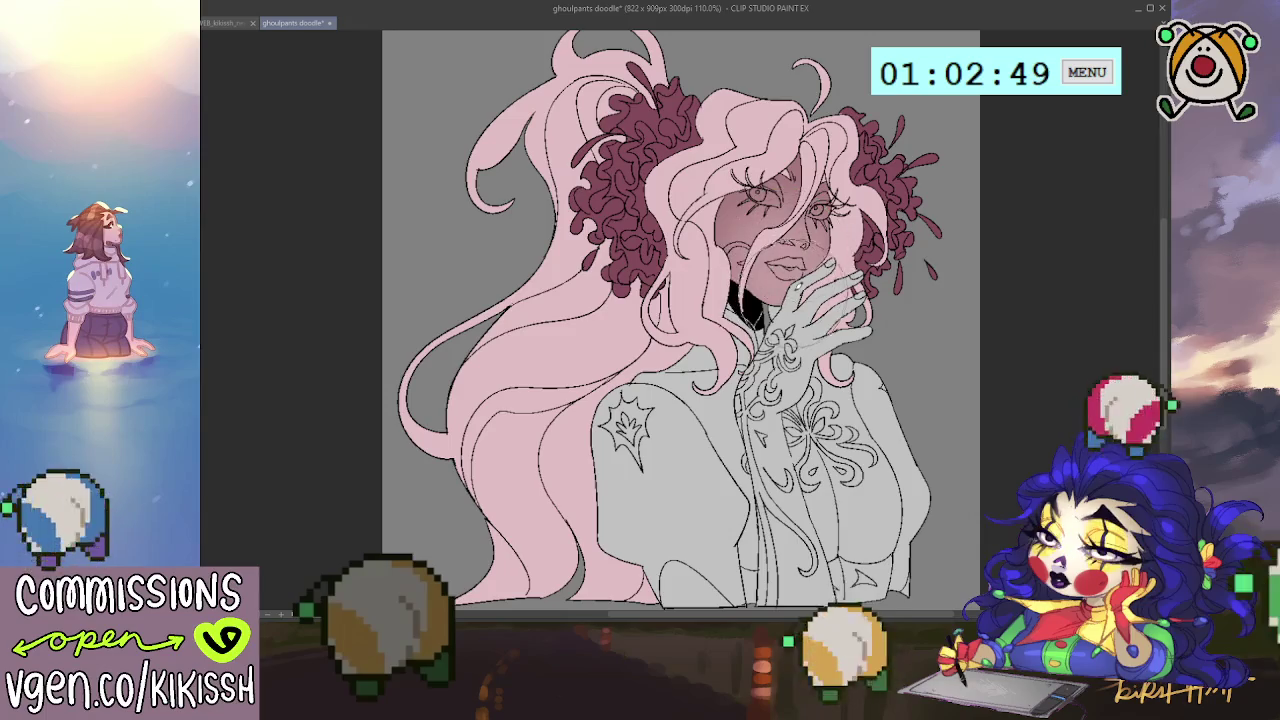
left_click_drag(760, 250, 815, 300)
key("ctrl+z")
key("ctrl+z")
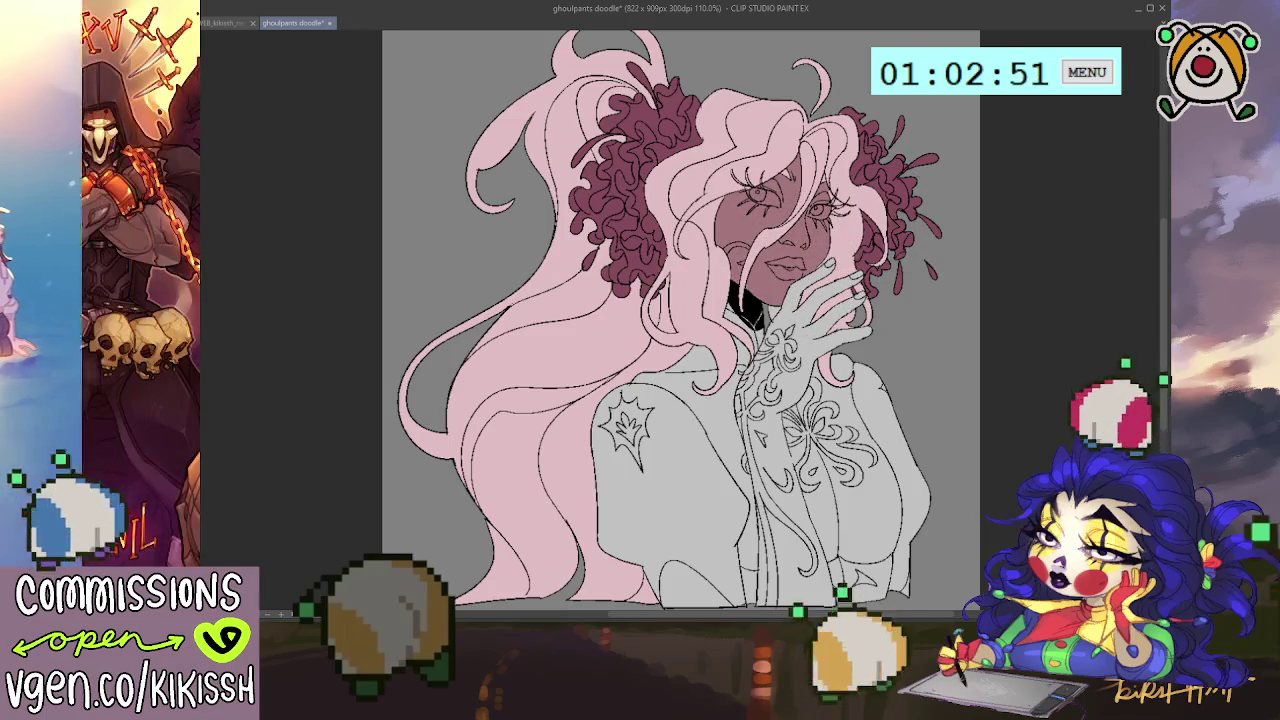
left_click_drag(745, 250, 730, 320)
left_click_drag(715, 220, 735, 310)
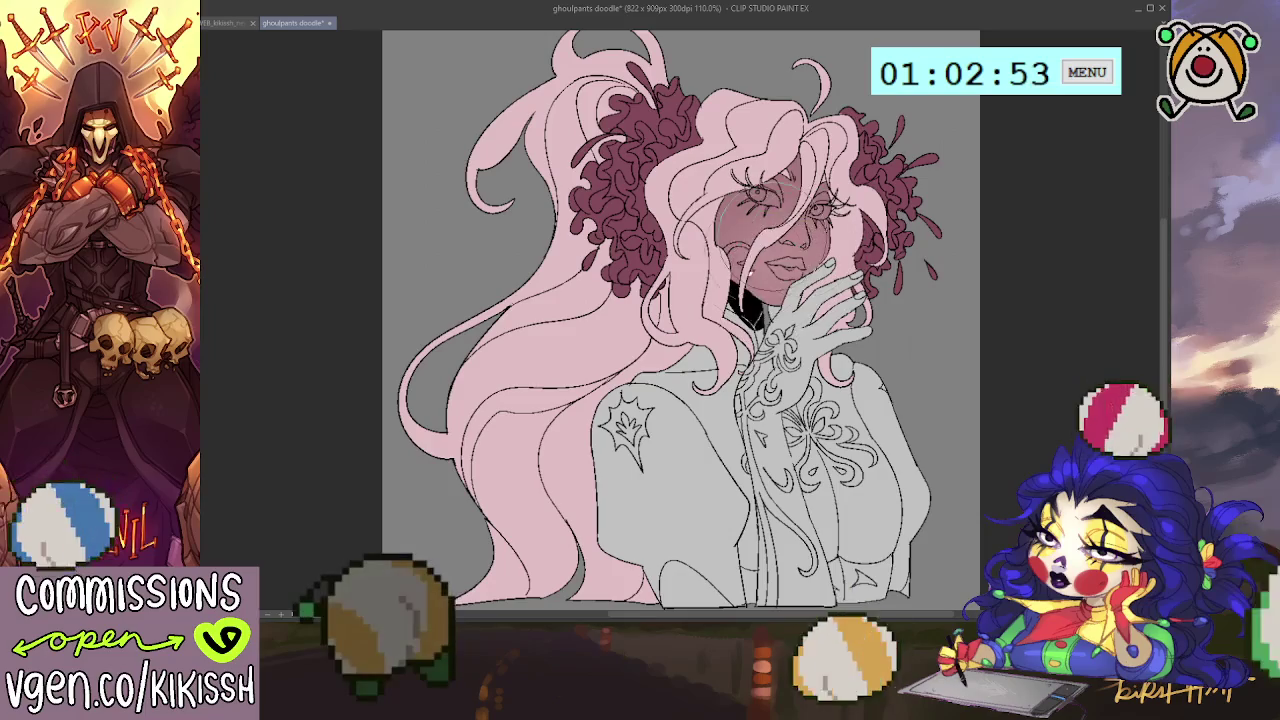
left_click_drag(714, 250, 712, 314)
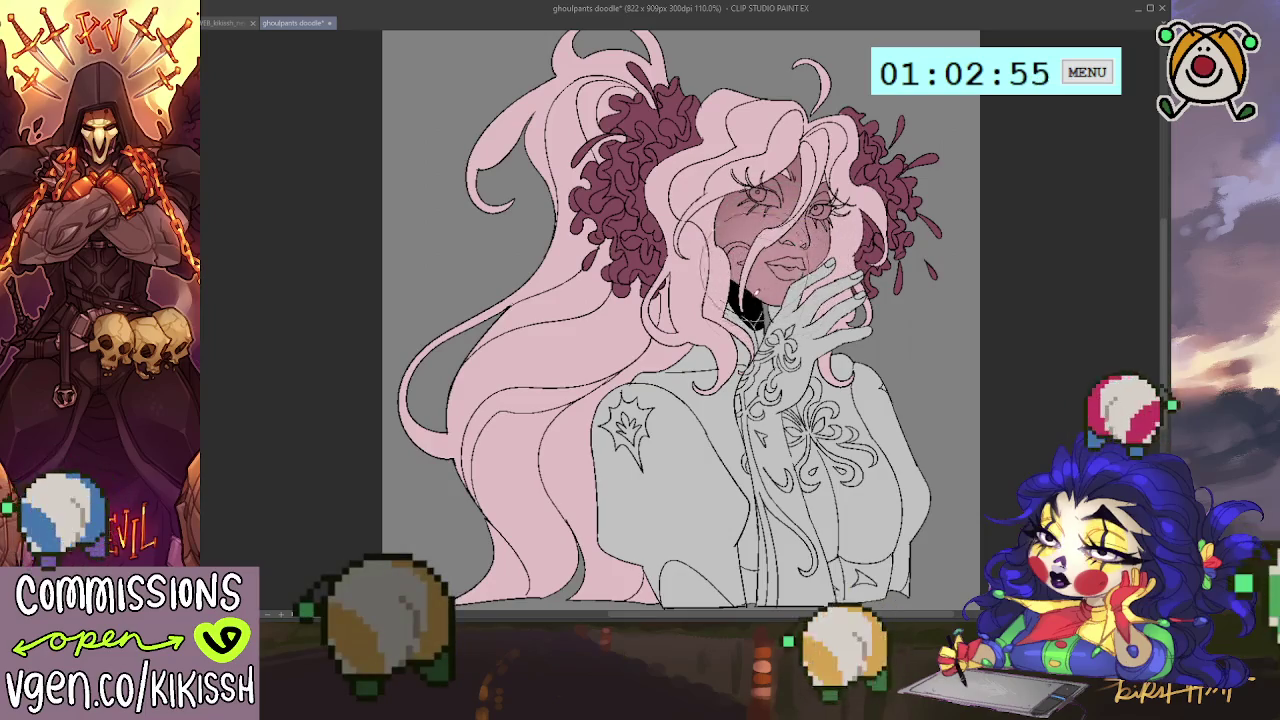
left_click_drag(712, 198, 714, 246)
left_click_drag(884, 204, 894, 256)
Rework the face shading lighter around the eyes, cheeks and forehead.
left_click_drag(730, 200, 770, 290)
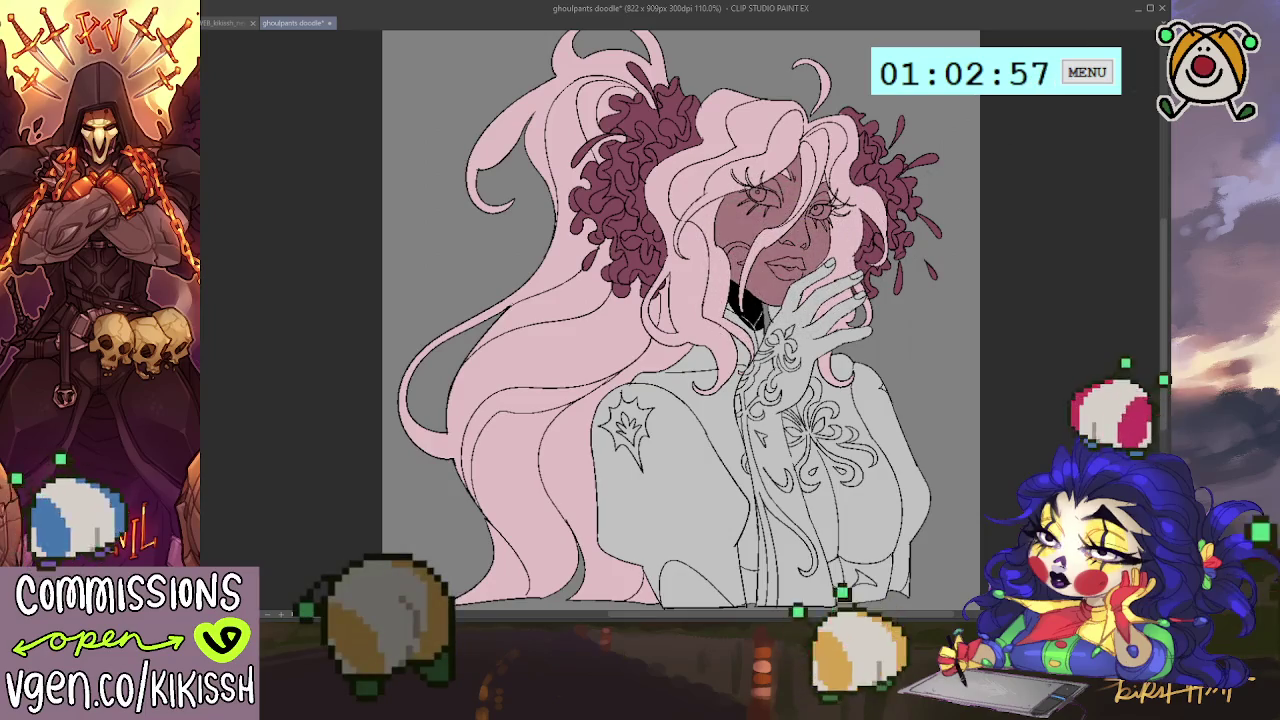
left_click_drag(840, 184, 905, 204)
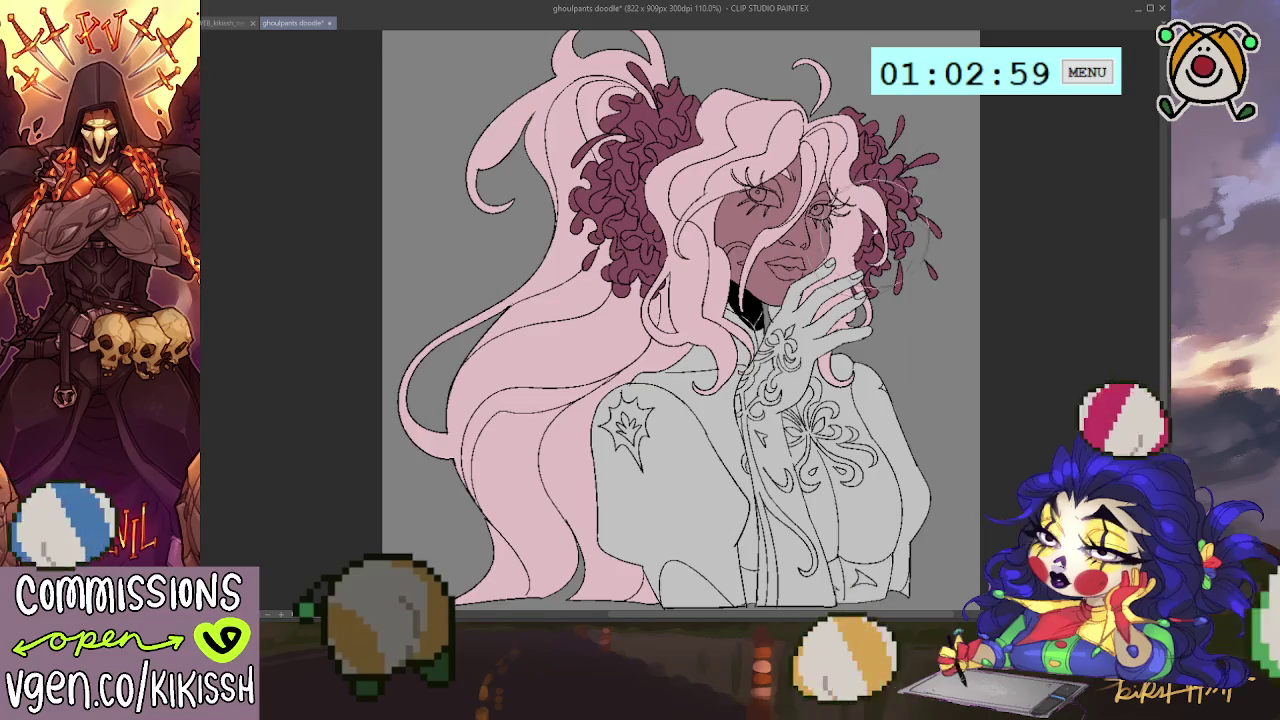
left_click_drag(708, 250, 750, 340)
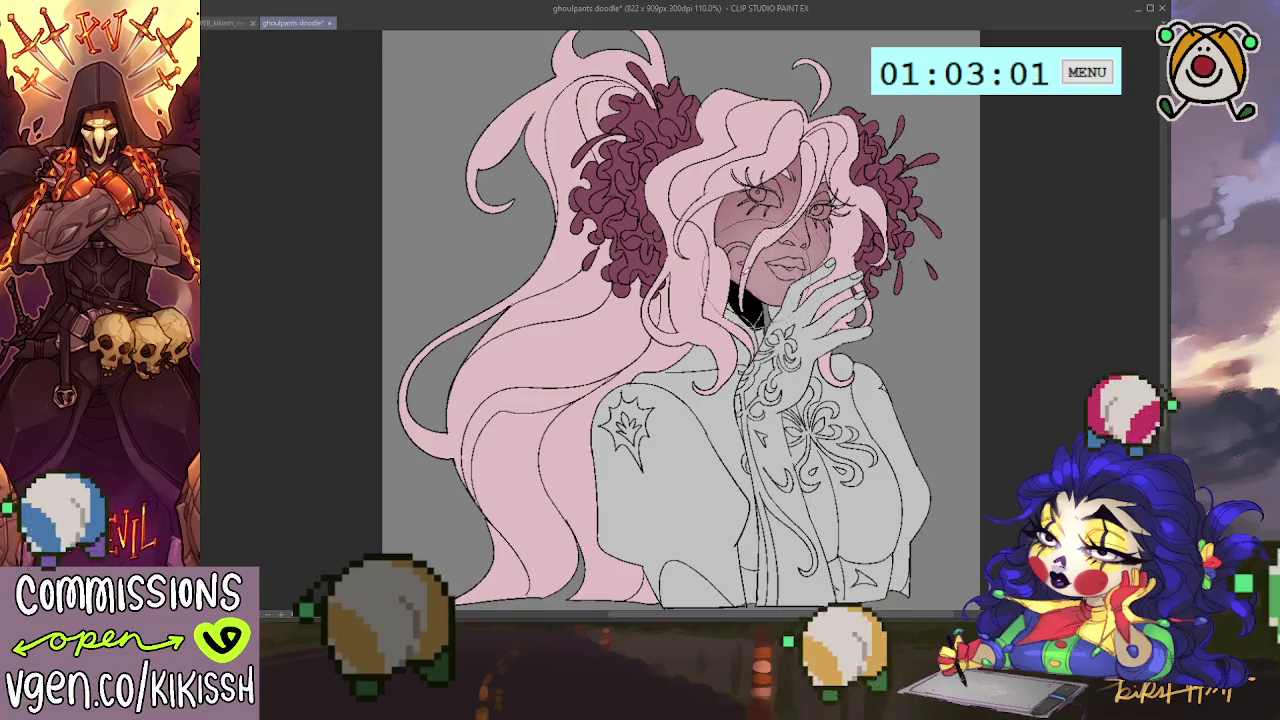
left_click_drag(750, 225, 815, 295)
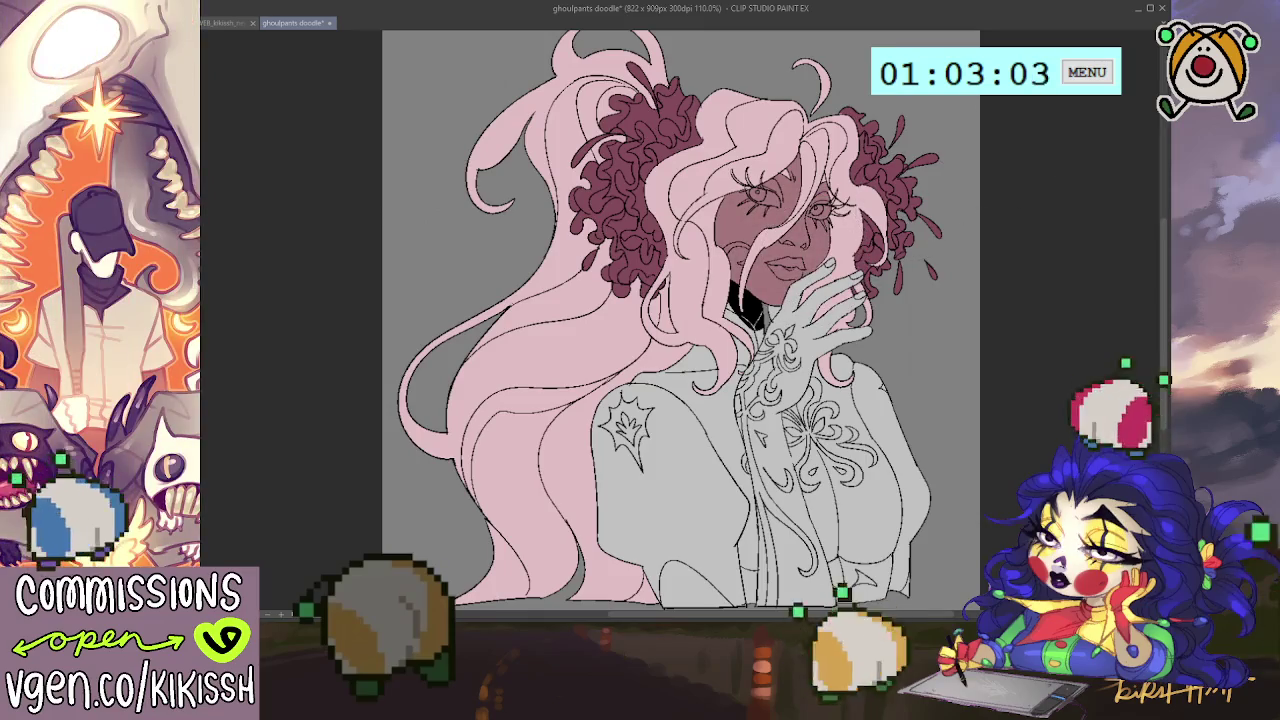
left_click_drag(740, 240, 815, 320)
left_click_drag(745, 210, 815, 265)
left_click_drag(800, 215, 845, 310)
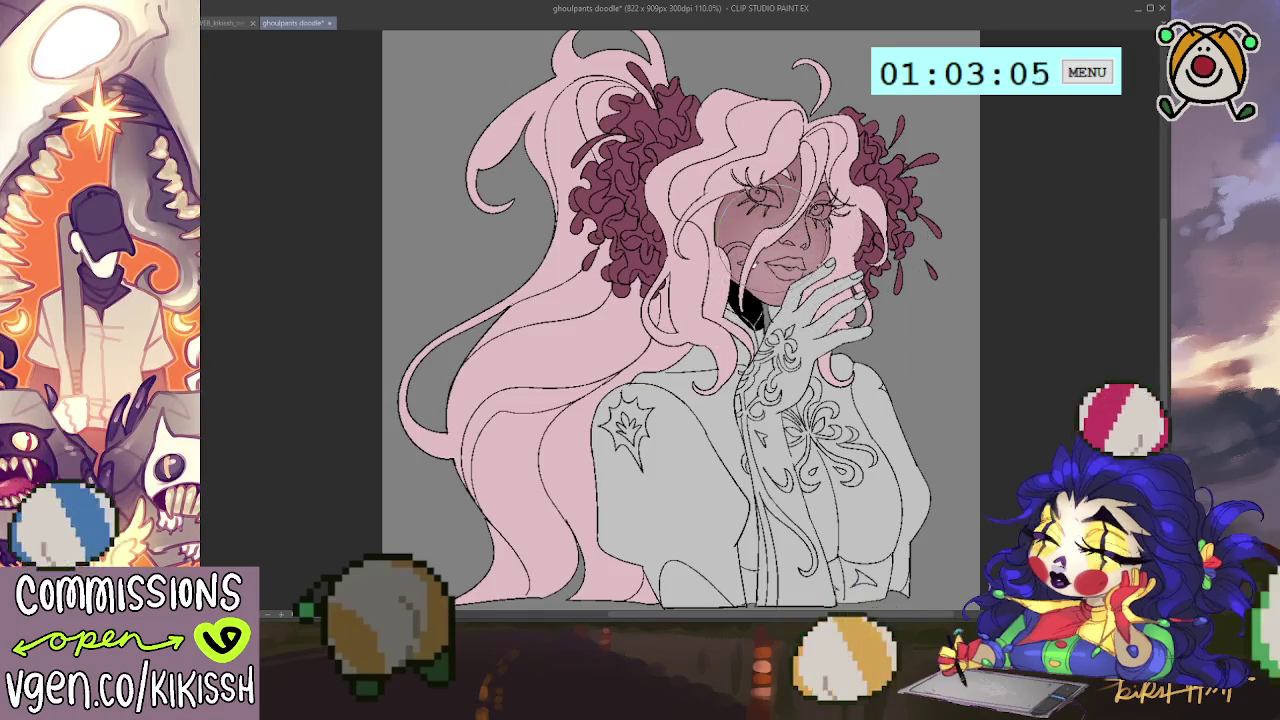
mouse_move(744, 226)
left_mouse_down()
mouse_move(836, 258)
mouse_move(760, 350)
left_mouse_up()
left_click_drag(760, 265, 810, 282)
left_click_drag(755, 160, 845, 215)
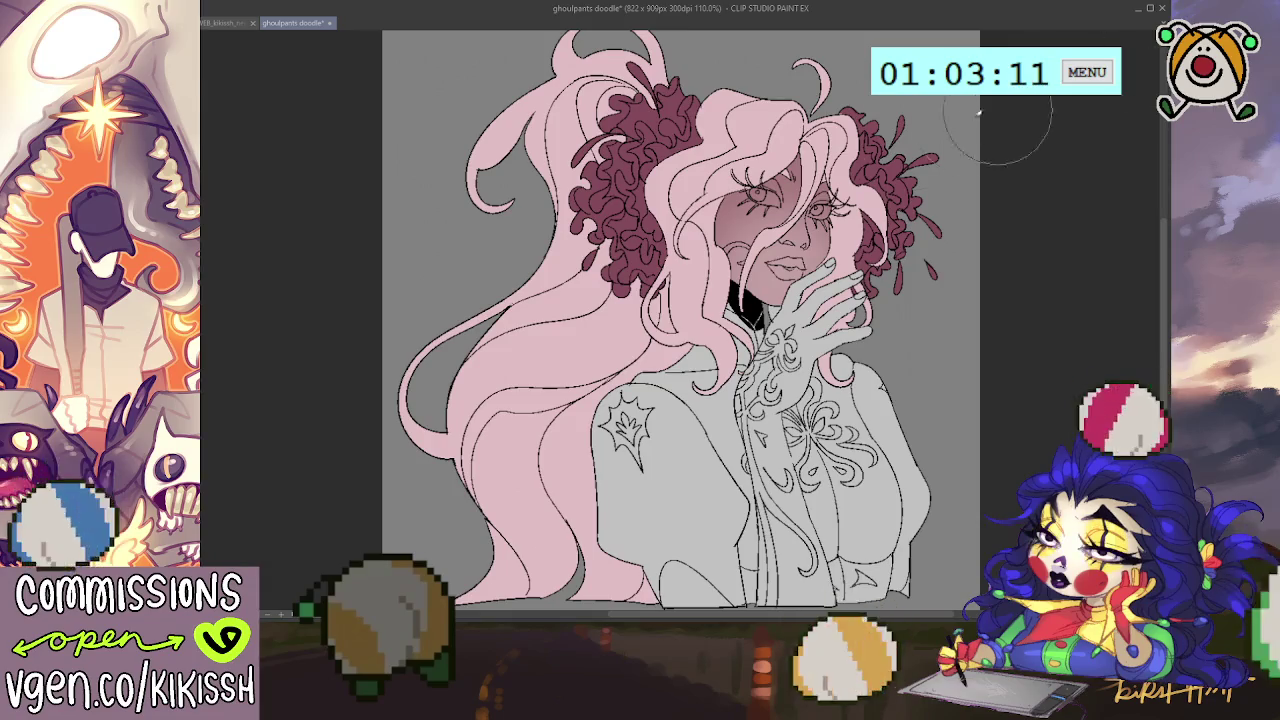
Add faint light strands over both dark red curls, then fill the lips darker red.
left_click_drag(810, 200, 885, 130)
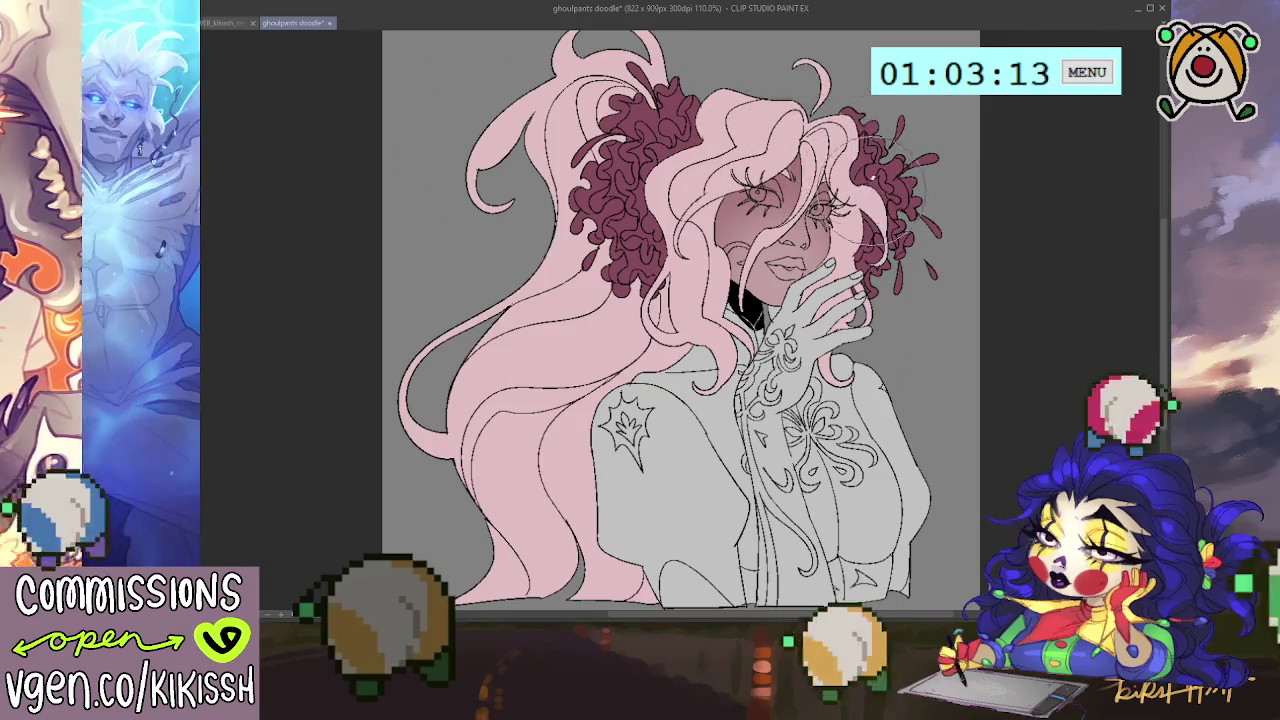
left_click_drag(740, 130, 630, 250)
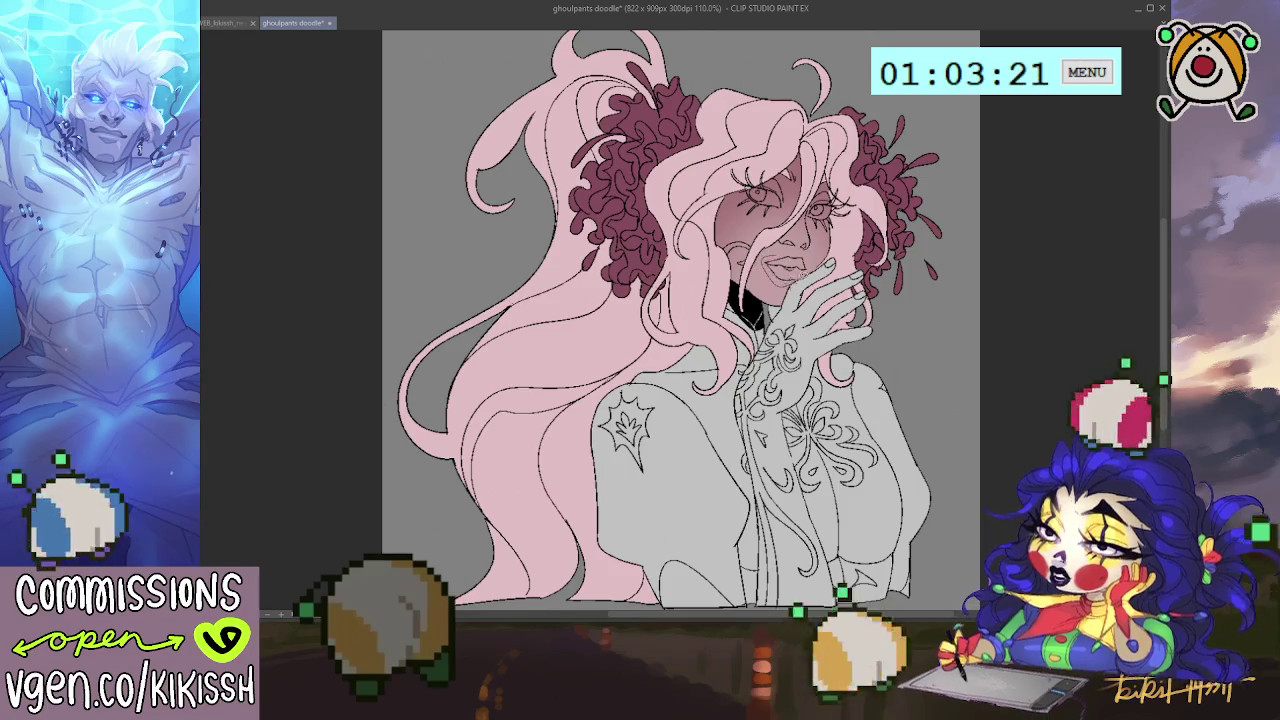
left_click(785, 265)
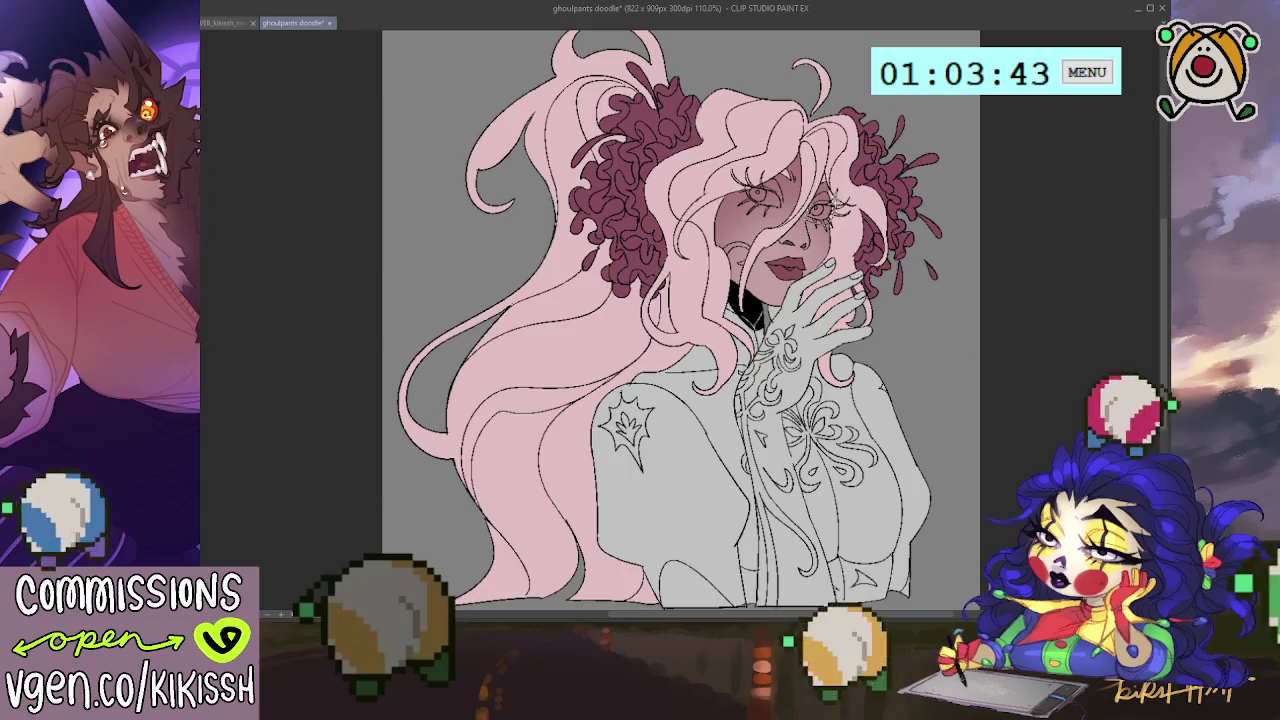
Brush white into both eyes and touch up one eye's white.
left_click_drag(814, 206, 832, 198)
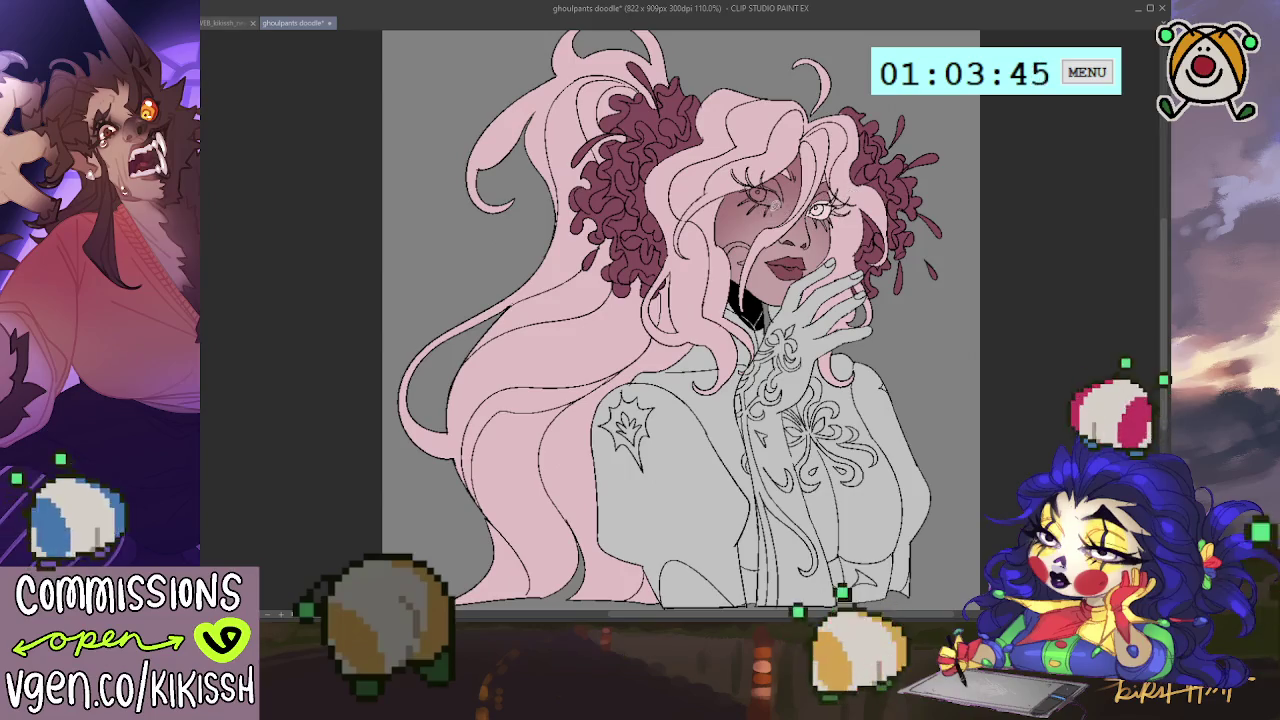
left_click_drag(750, 180, 786, 196)
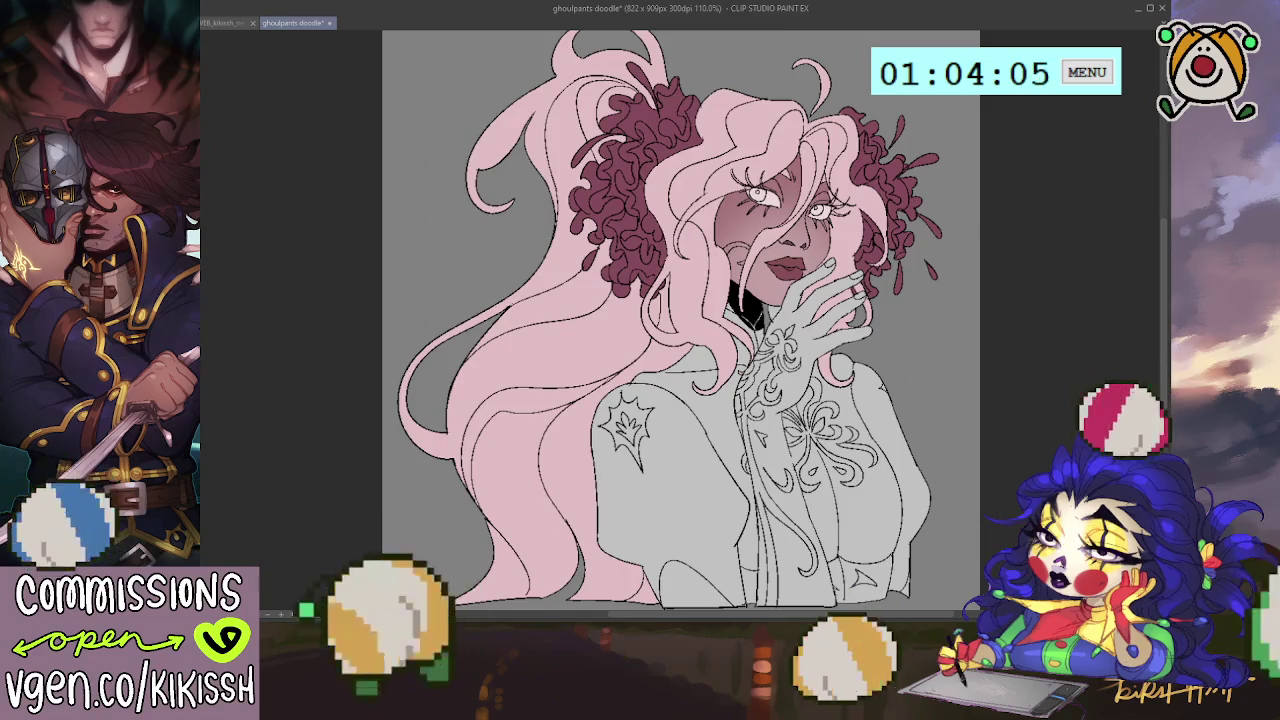
left_click_drag(748, 194, 778, 200)
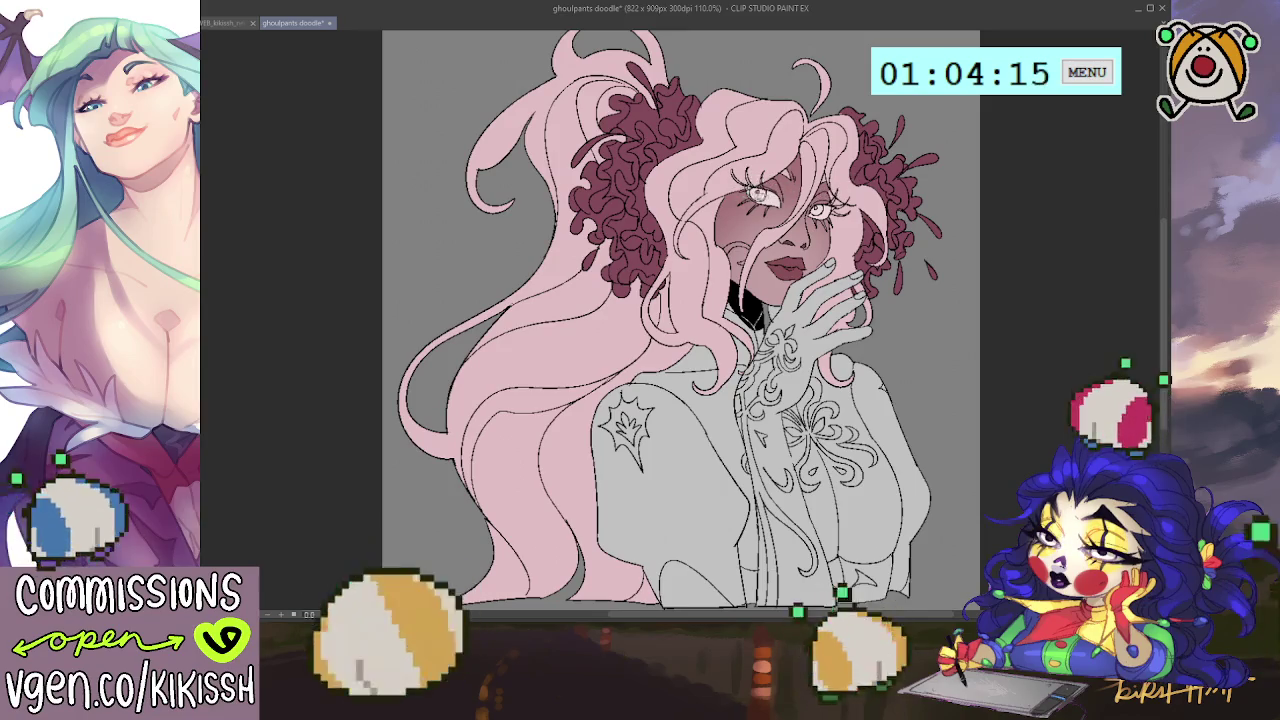
Paint red-pink irises into both eyes.
left_click_drag(750, 193, 824, 210)
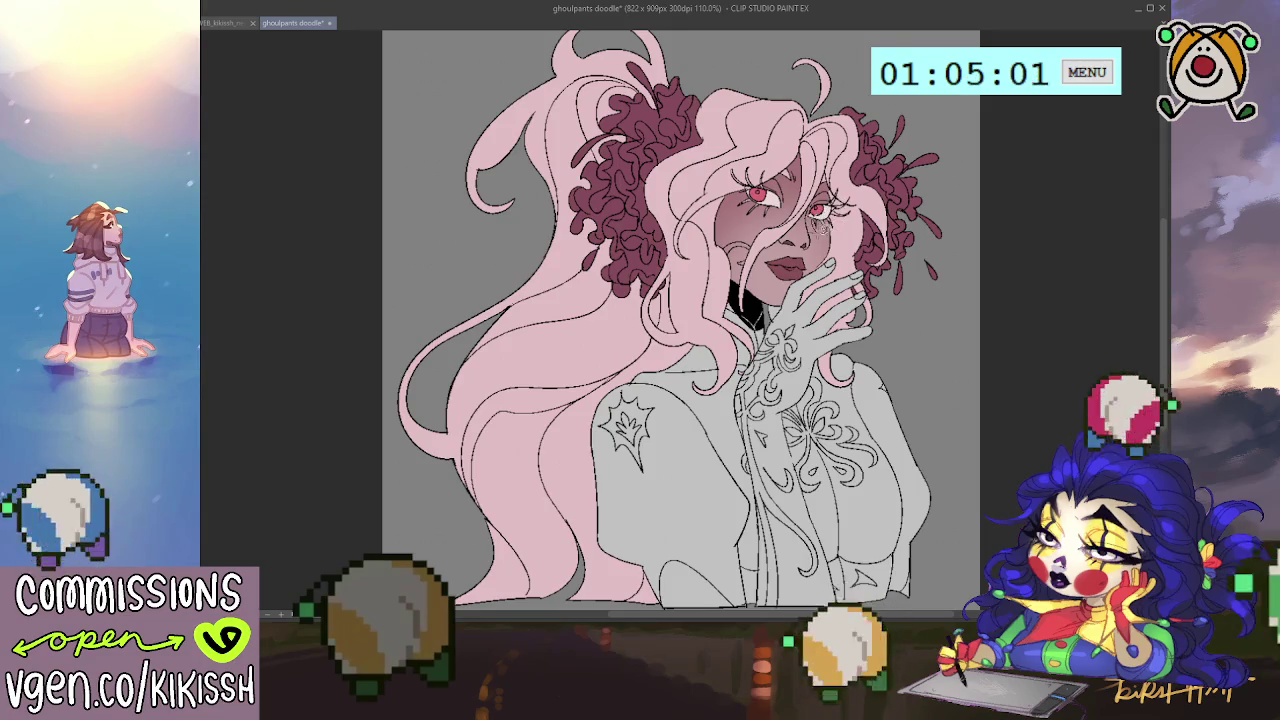
left_click_drag(864, 188, 870, 192)
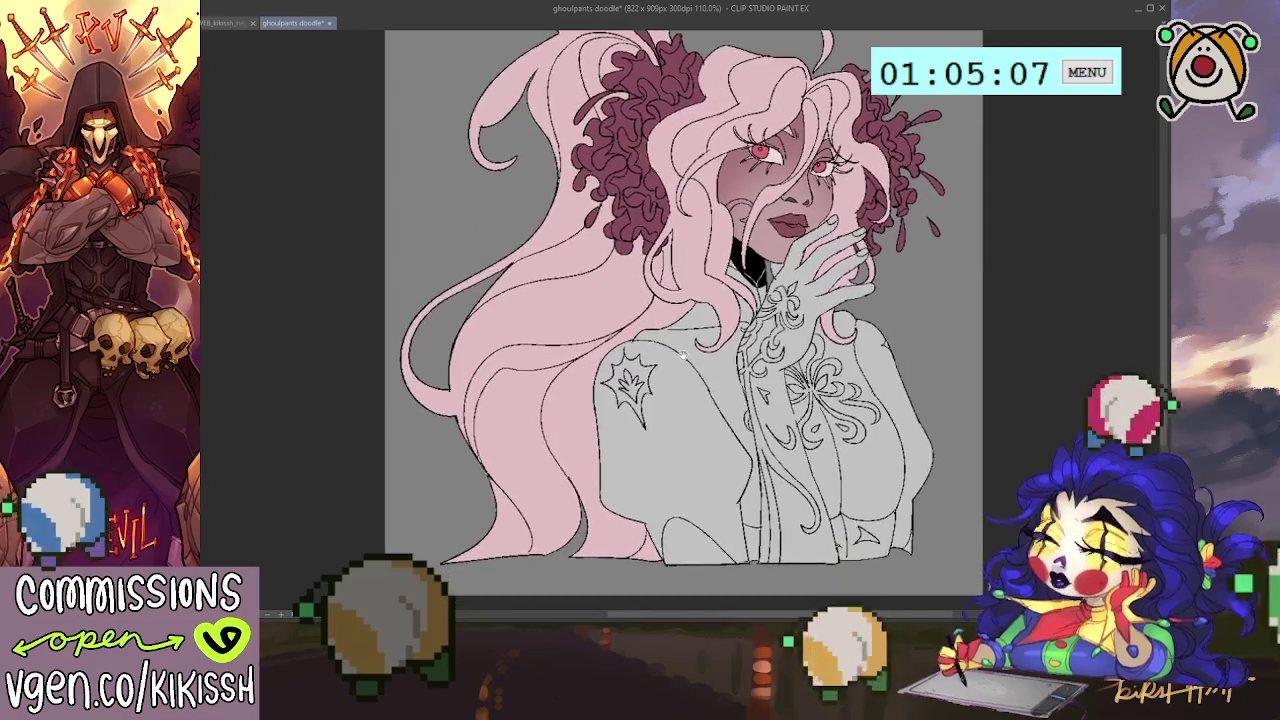
Lasso-outline the blouse and fill it mauve-pink, then dab a dark-red splash by the curls.
left_click_drag(857, 384, 855, 334)
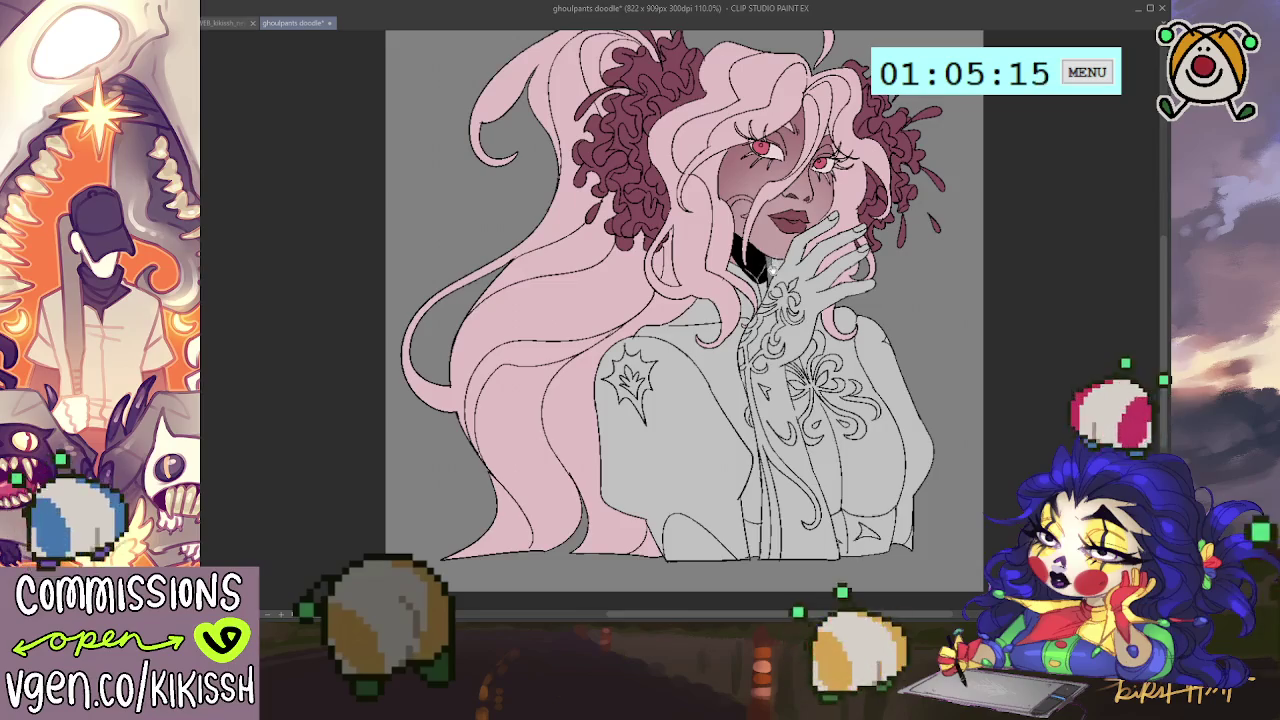
left_click_drag(680, 300, 687, 293)
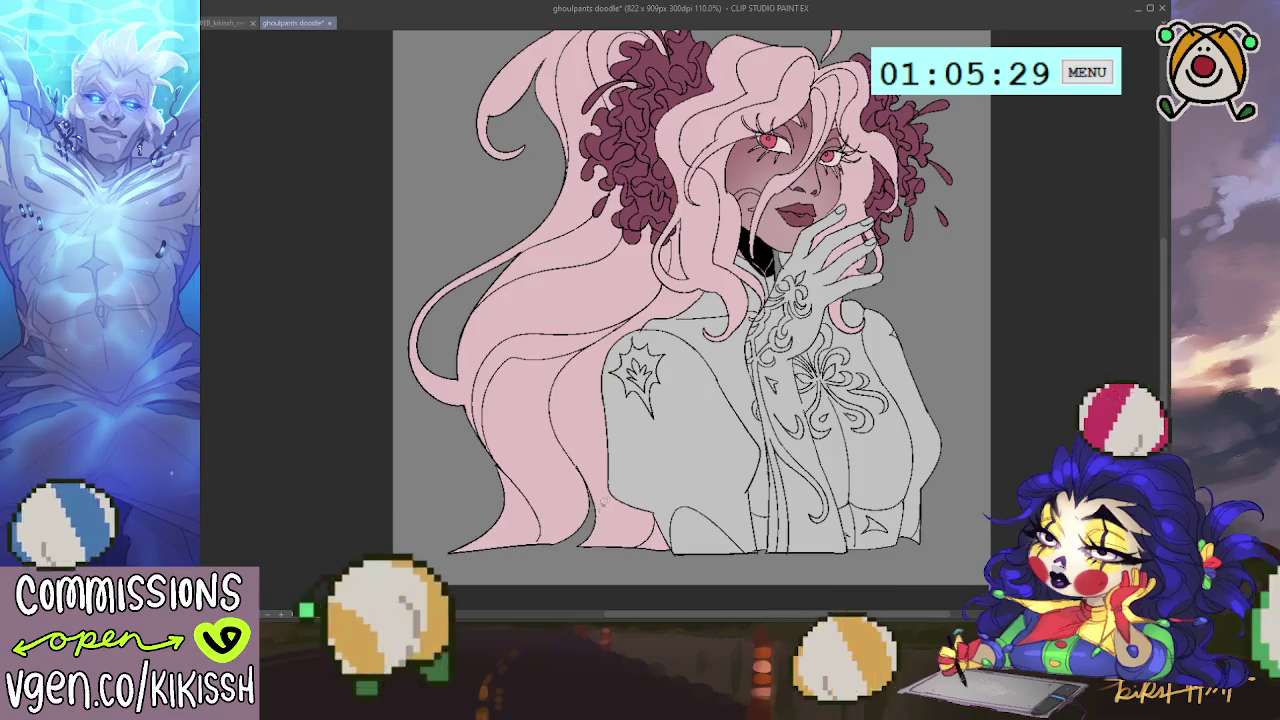
left_click_drag(788, 563, 899, 562)
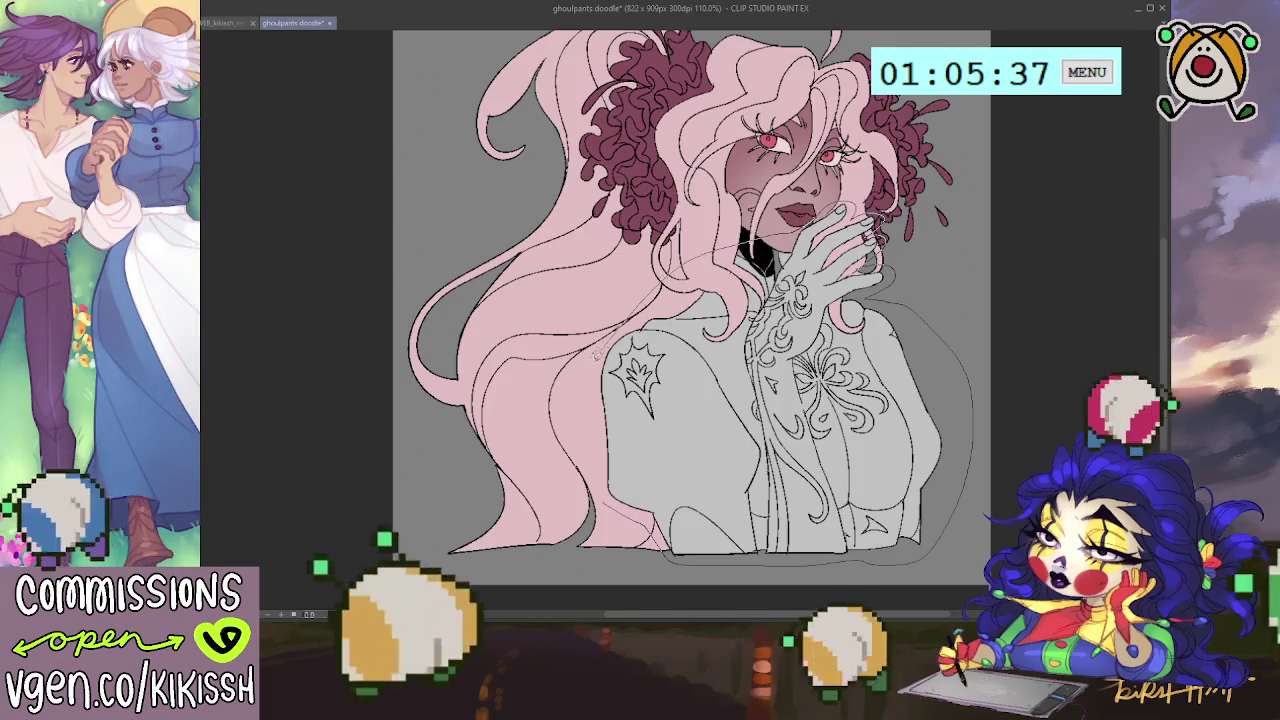
left_click_drag(788, 228, 620, 497)
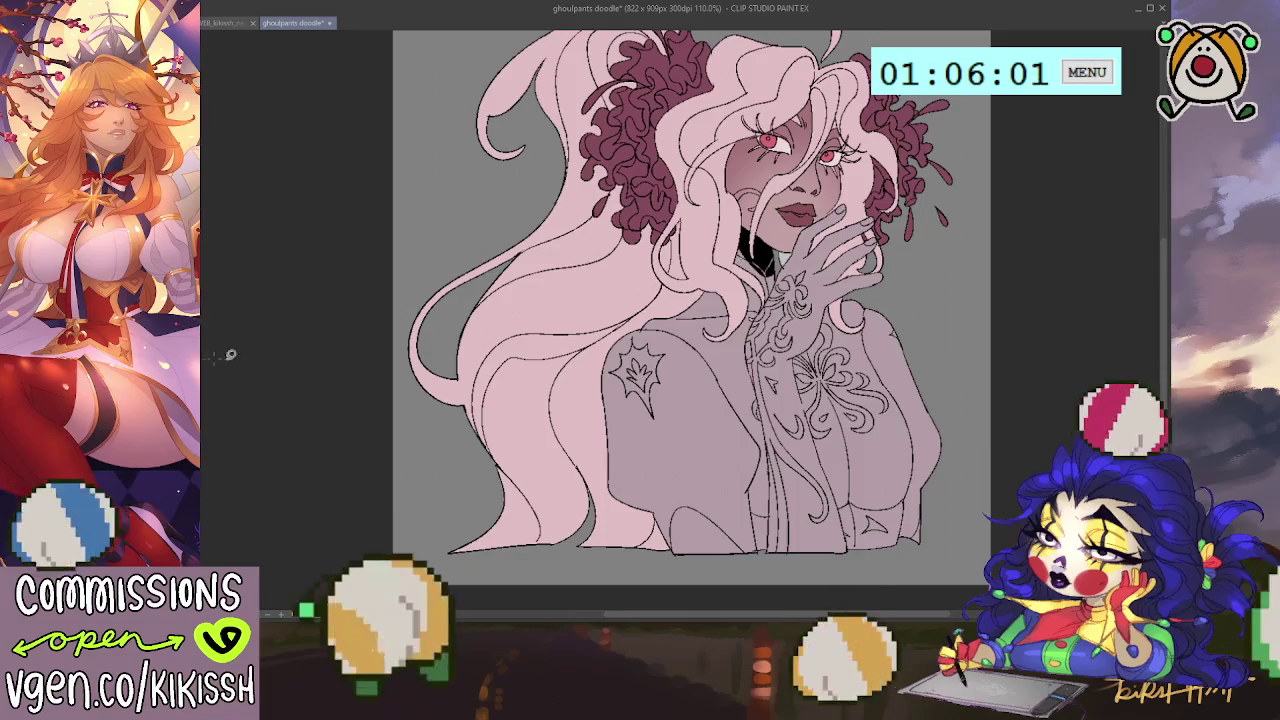
left_click_drag(939, 222, 942, 209)
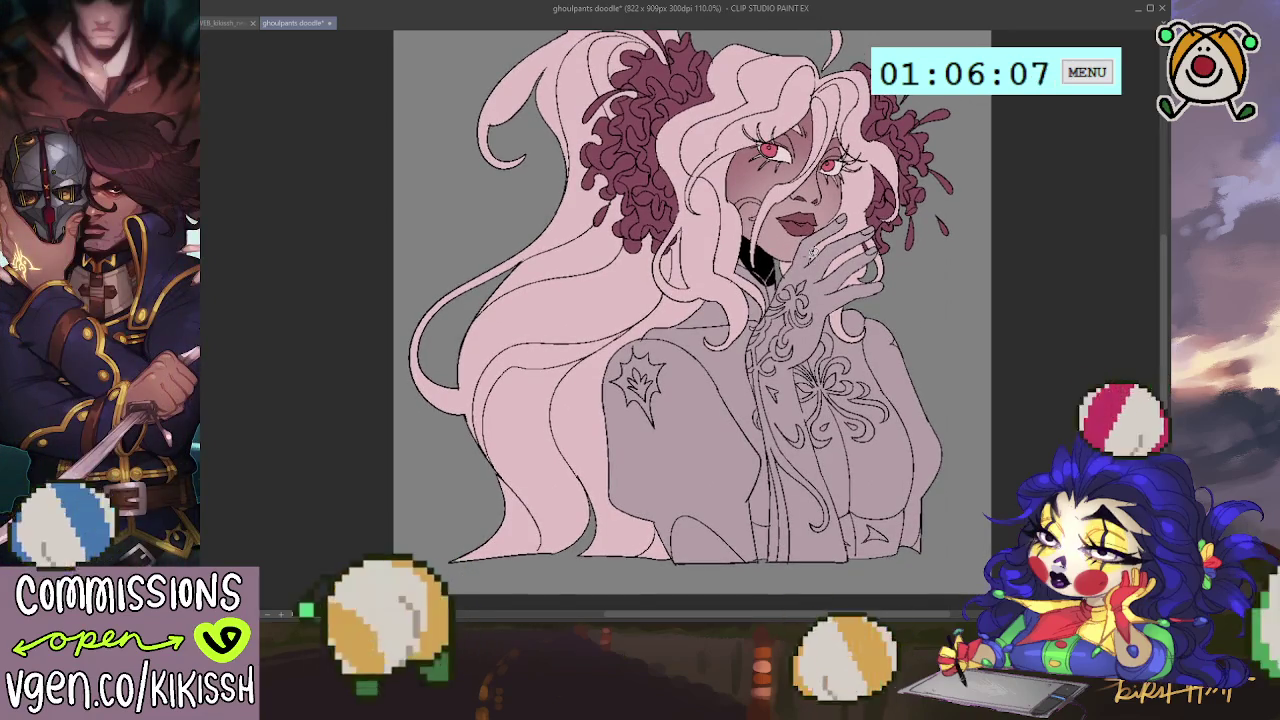
Undo the last stroke and start colouring the gown's cord lines.
left_click_drag(695, 381, 682, 390)
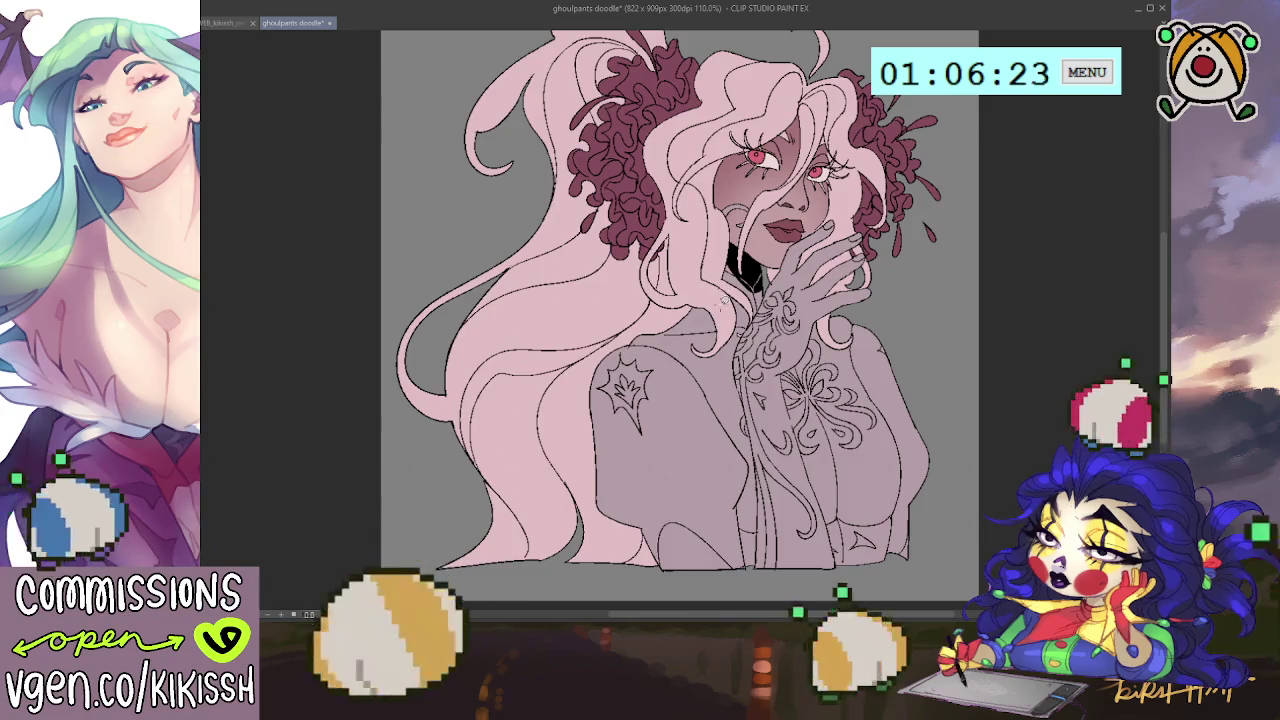
key("ctrl+z")
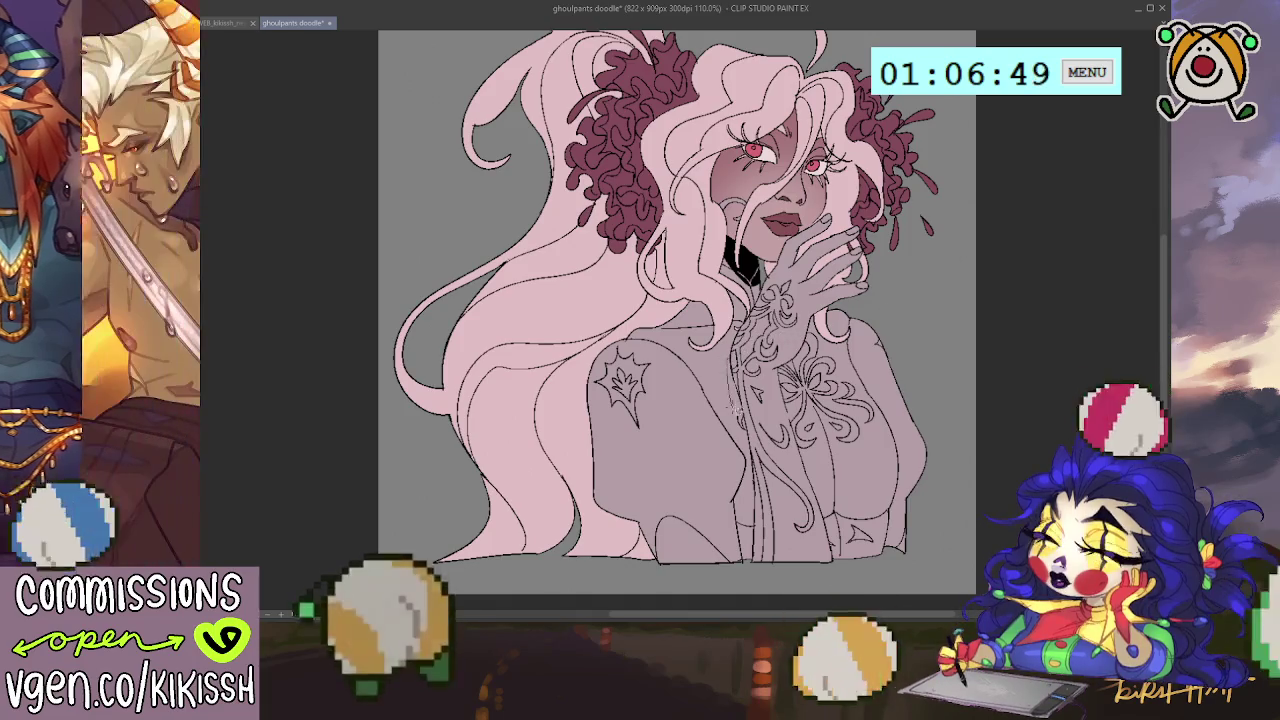
left_click_drag(758, 556, 762, 584)
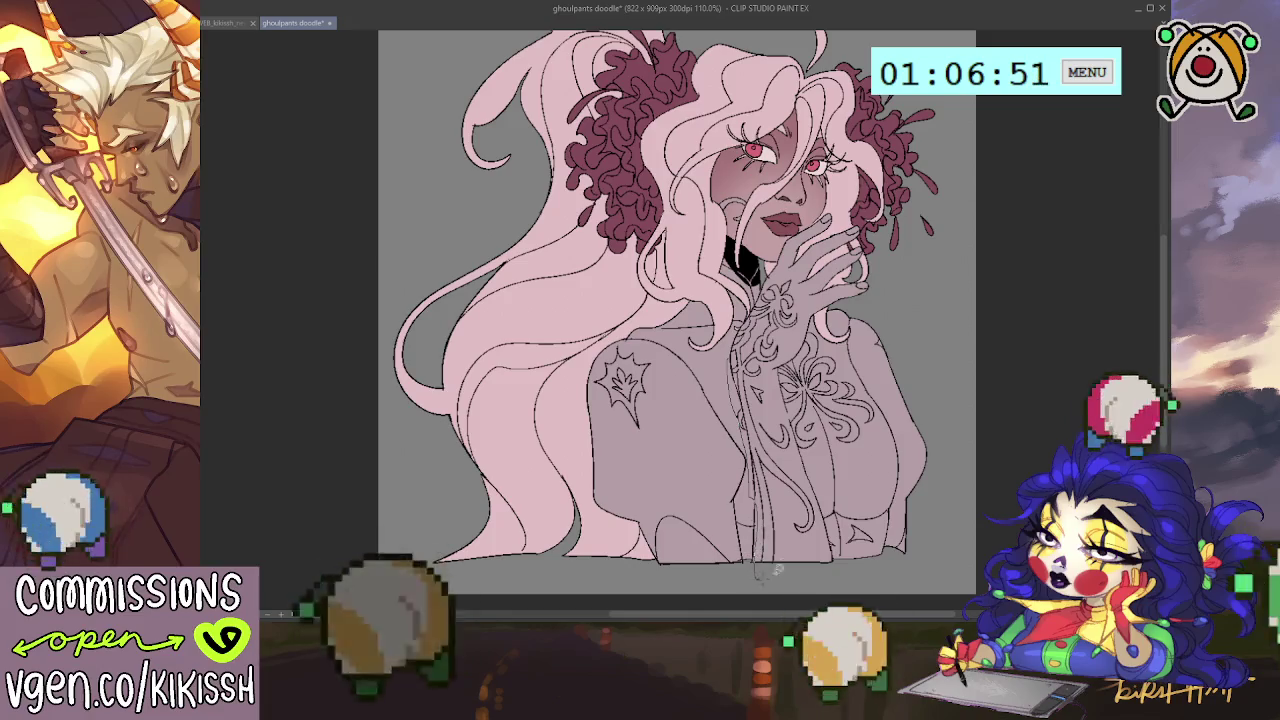
Paint the gown's cord lines and the chest ribbon line art pink.
left_click_drag(778, 480, 770, 575)
left_click_drag(788, 522, 822, 548)
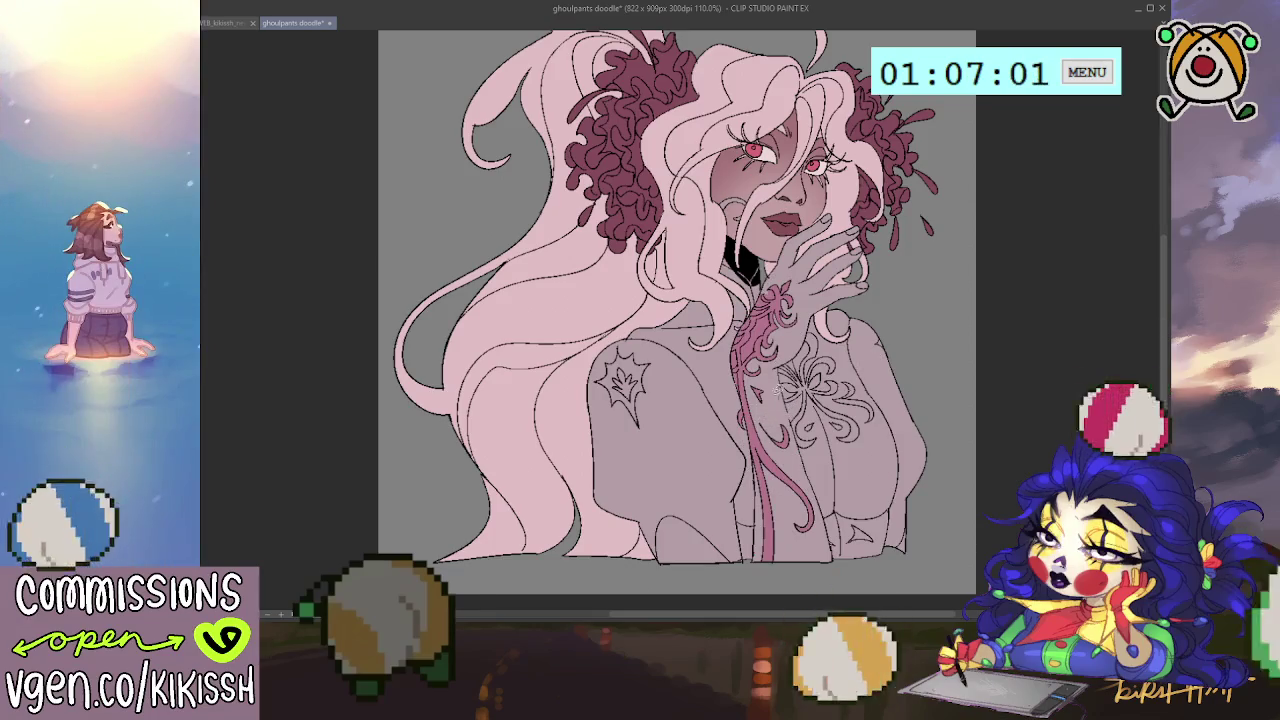
mouse_move(738, 362)
left_mouse_down()
mouse_move(742, 400)
mouse_move(738, 371)
left_mouse_up()
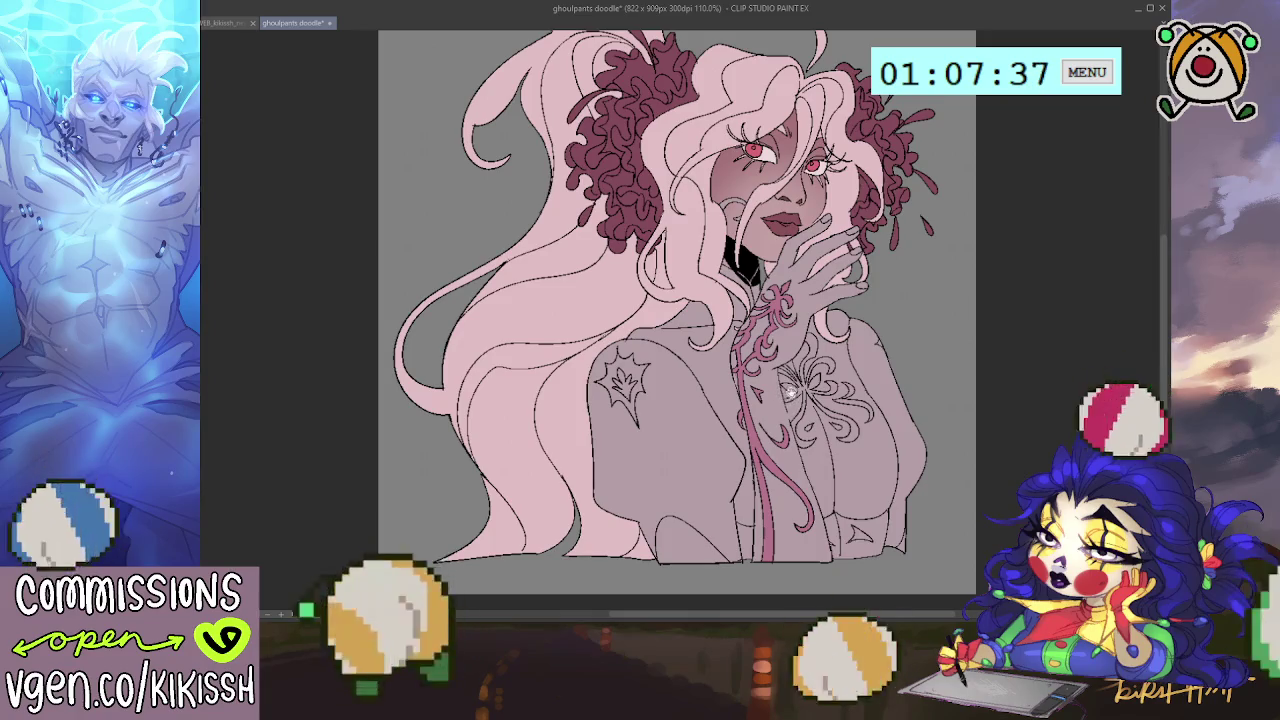
left_click_drag(922, 367, 910, 345)
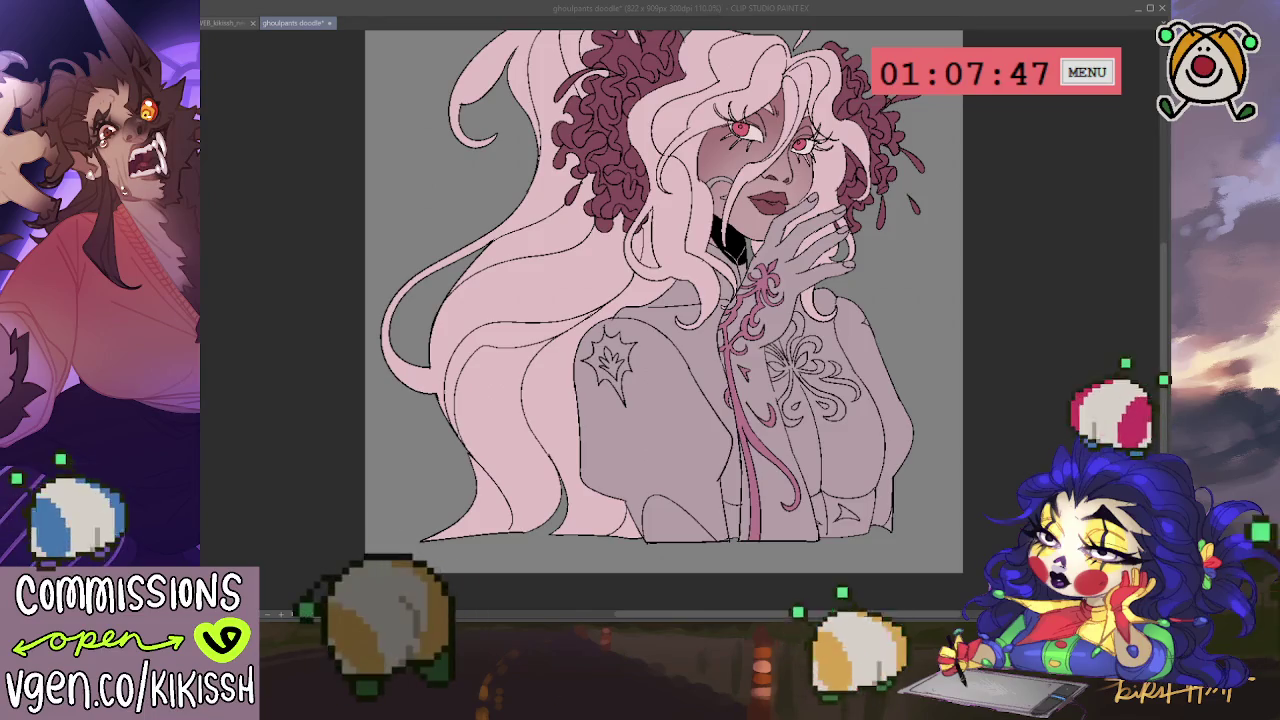
left_click(1138, 291)
Recolour the chest flower line art pink and fill the shoulder star emblem dark pink.
left_click_drag(775, 389, 769, 381)
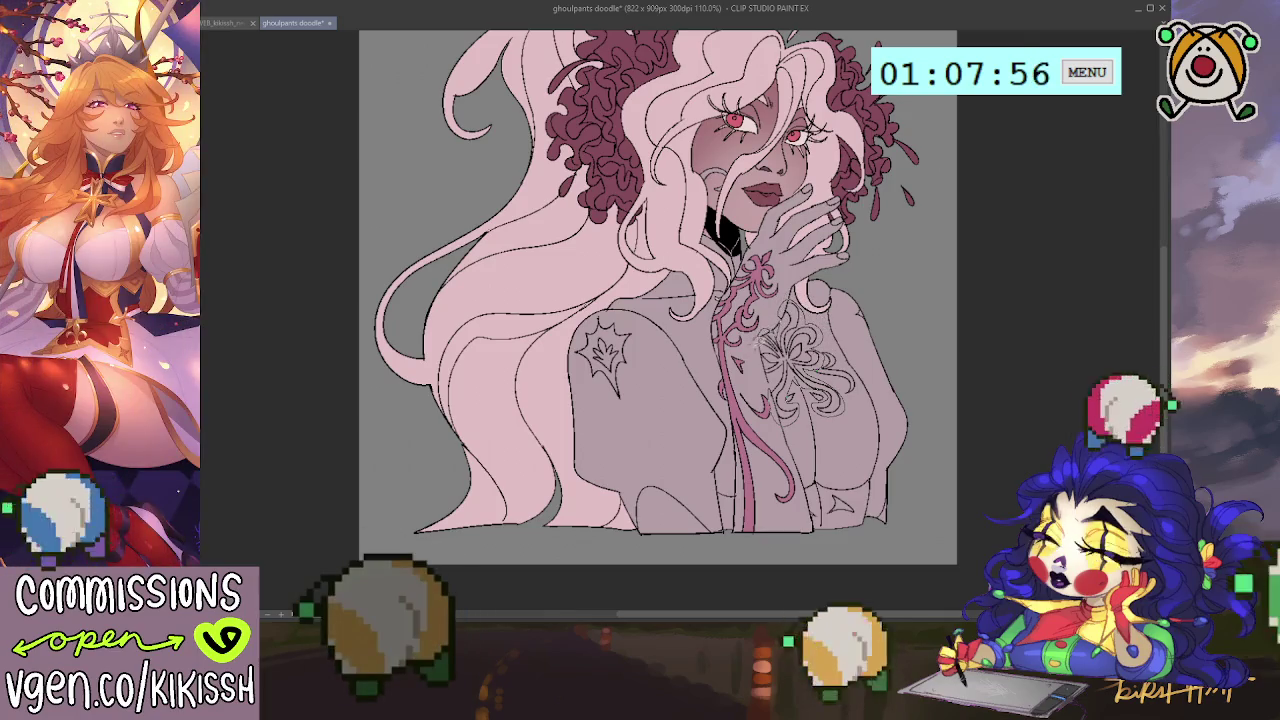
key("ctrl+z")
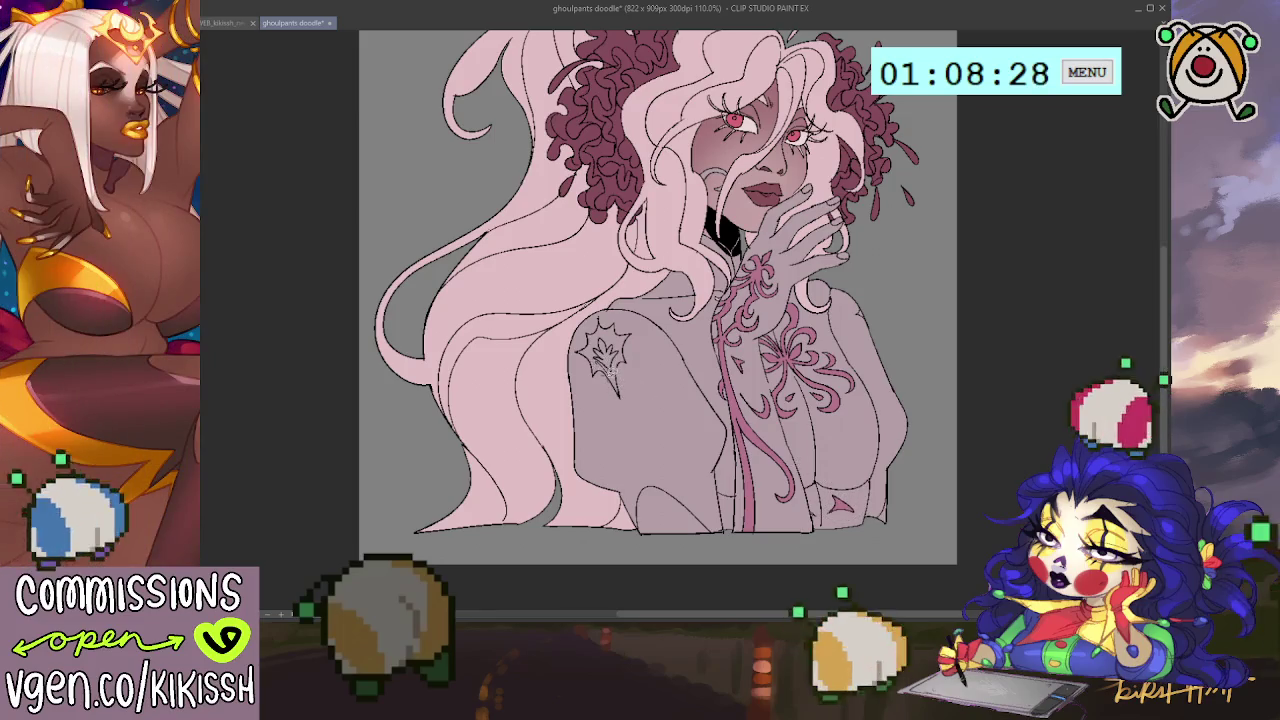
mouse_move(612, 318)
left_mouse_down()
mouse_move(595, 345)
mouse_move(636, 372)
left_mouse_up()
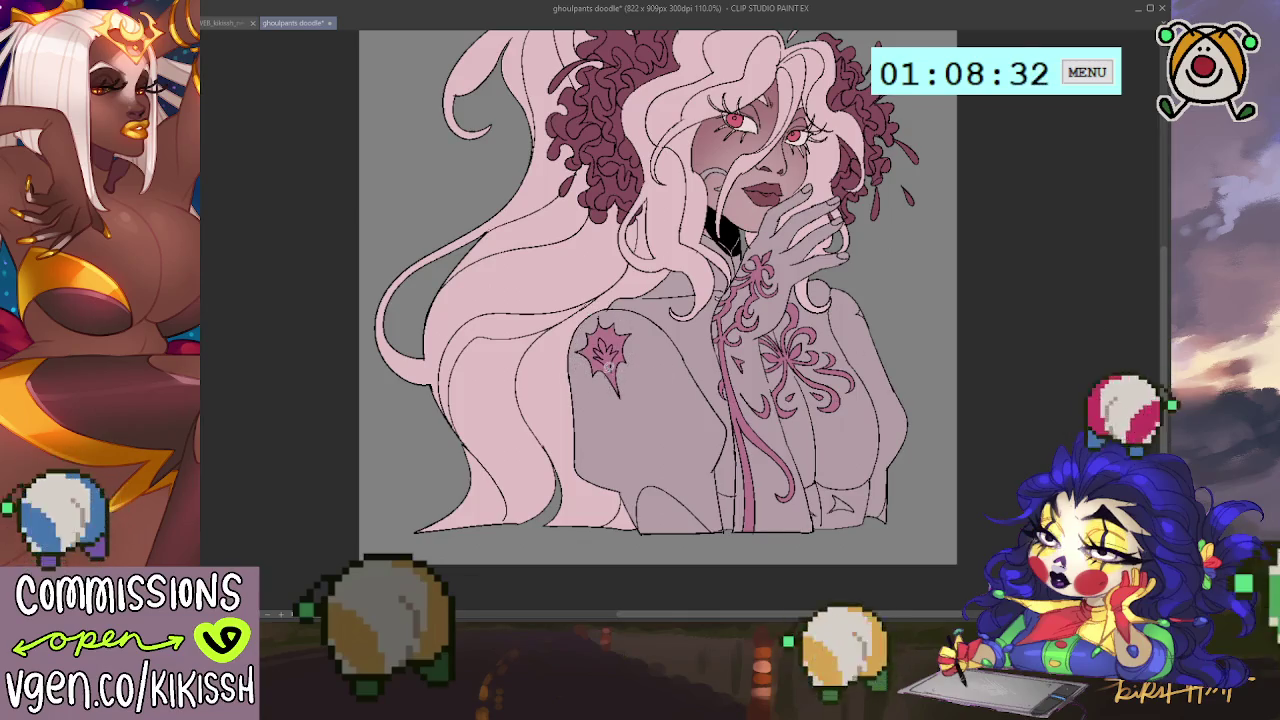
Fill the shoulder star more solidly, then select the raised glove and chest ribbon linework.
left_click_drag(603, 348, 643, 390)
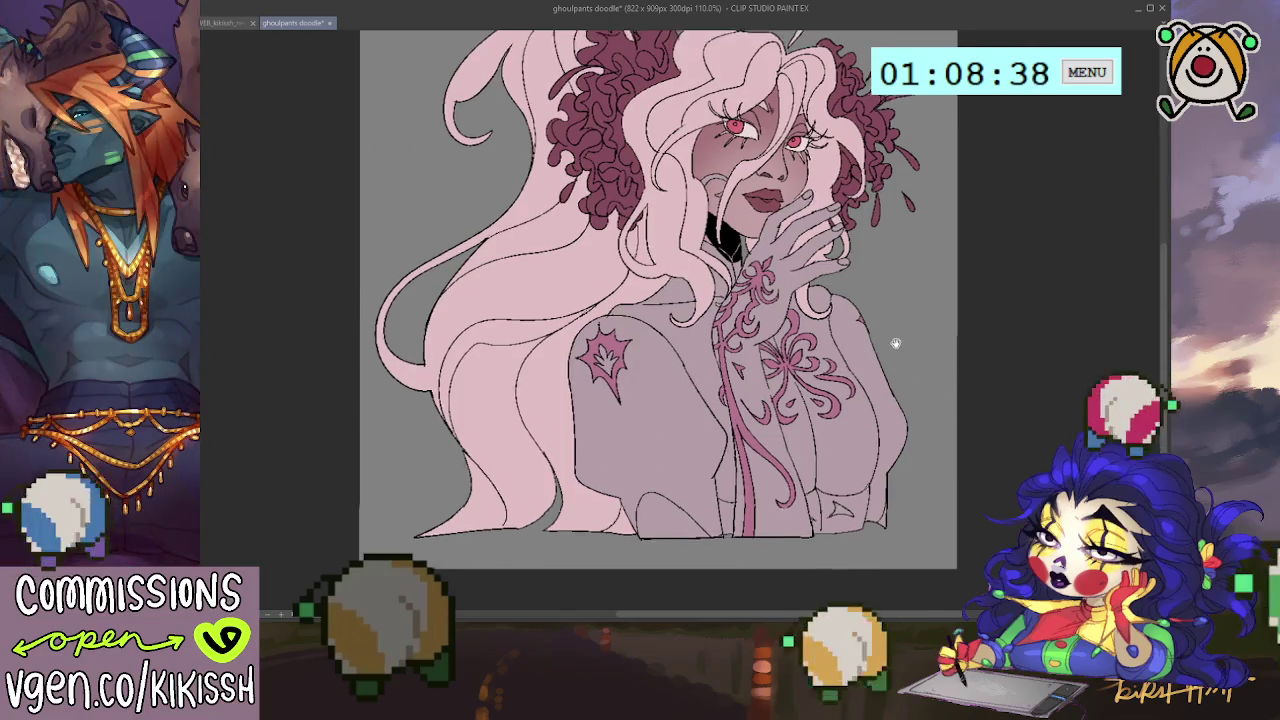
mouse_move(894, 343)
left_mouse_down()
mouse_move(907, 389)
mouse_move(891, 353)
left_mouse_up()
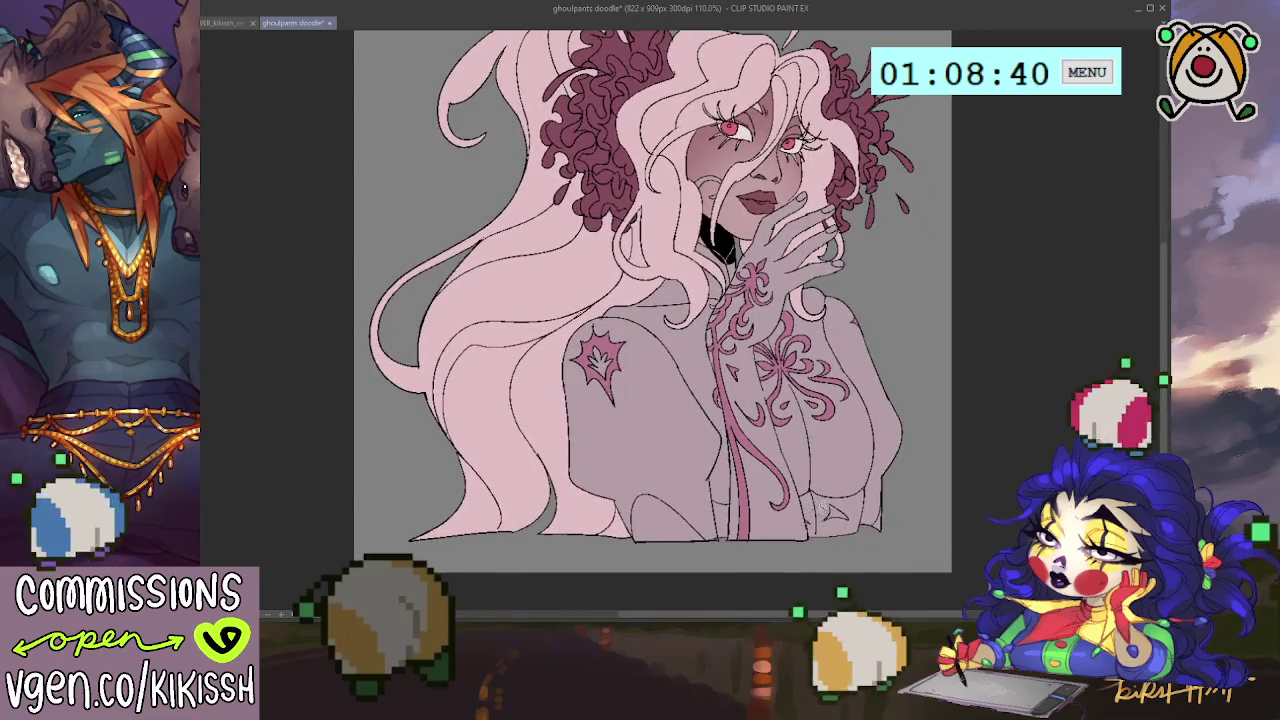
left_click_drag(837, 428, 841, 445)
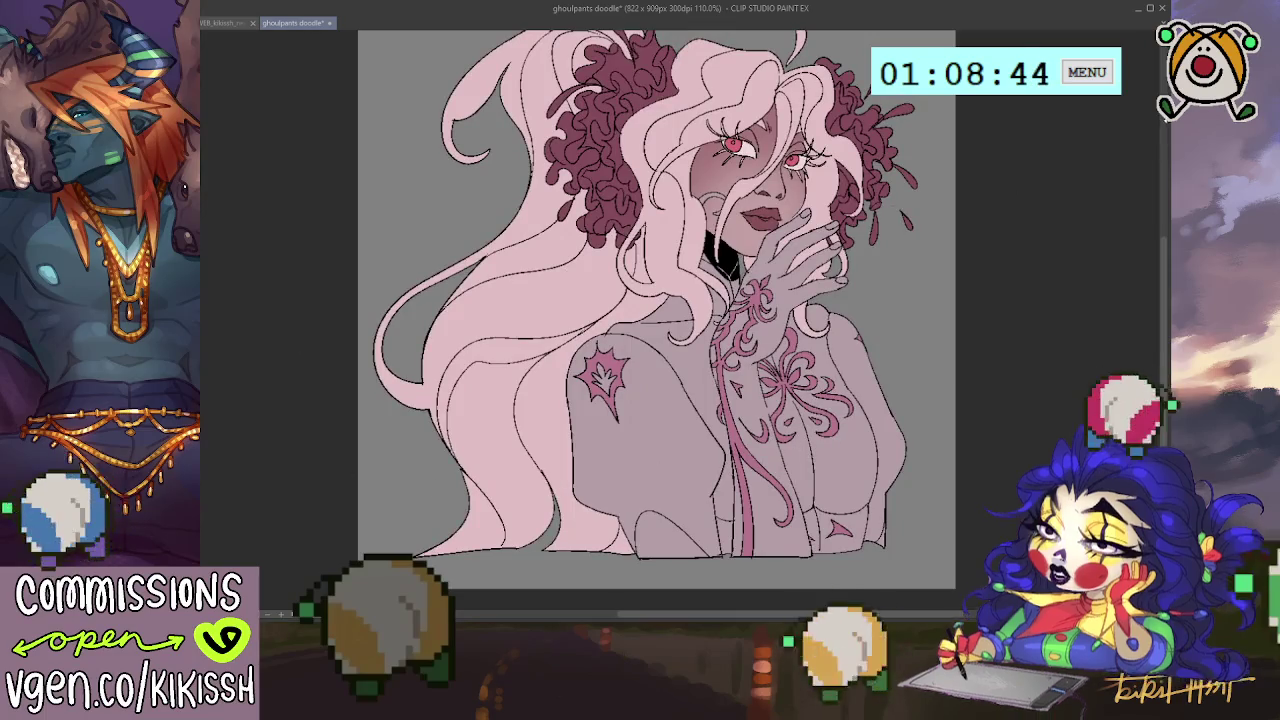
left_click(790, 270, "ctrl")
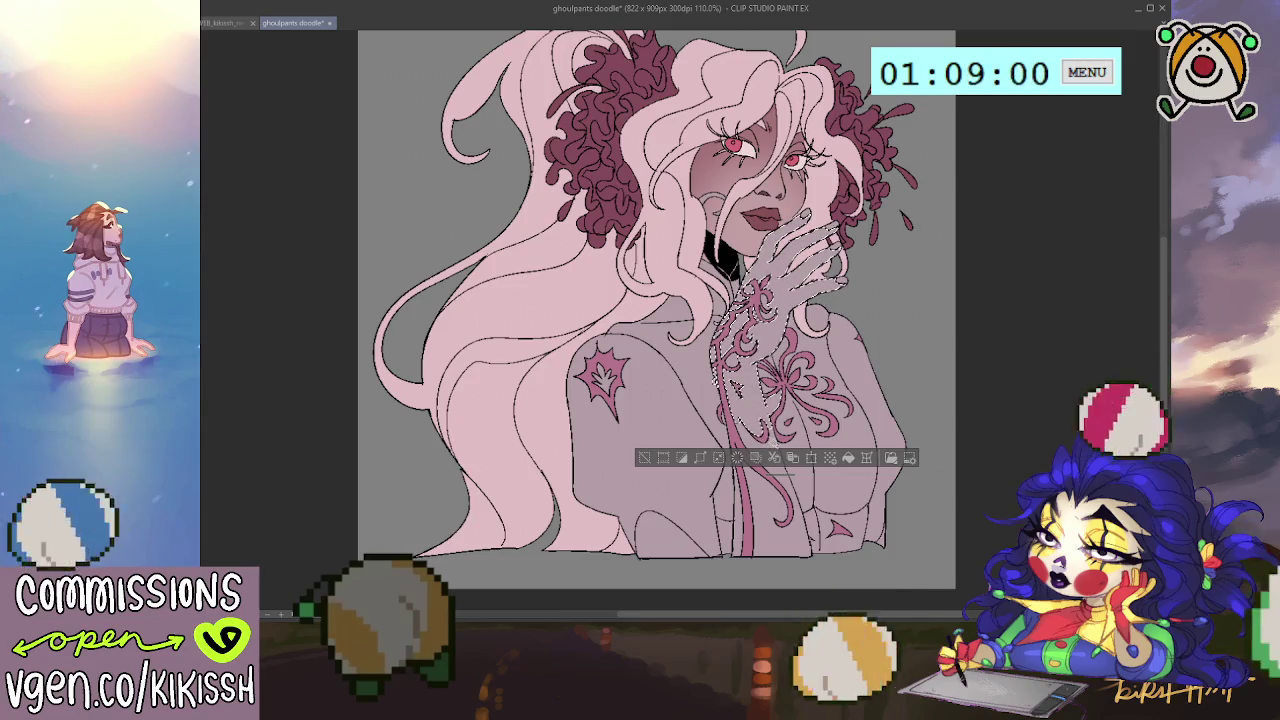
Extend the selection over the ribbon and raised hand, then paint the right hair strands dark maroon.
left_click_drag(740, 400, 790, 550)
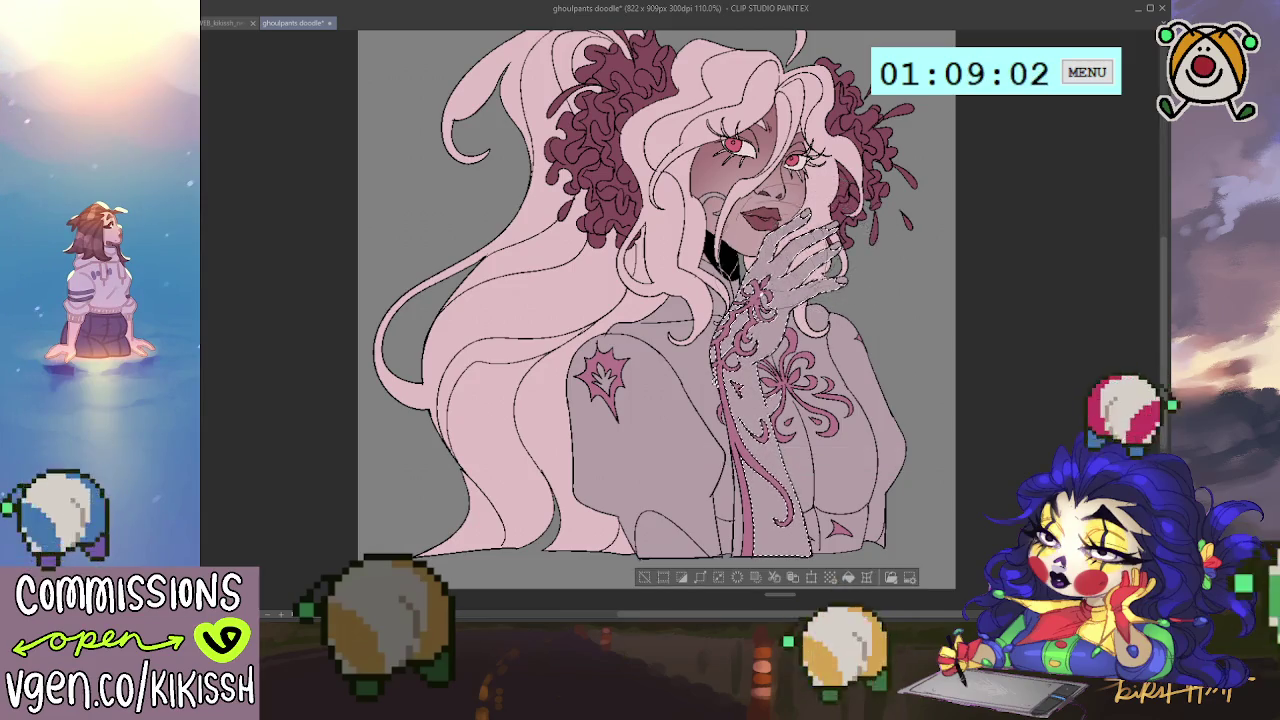
left_click_drag(870, 190, 810, 265)
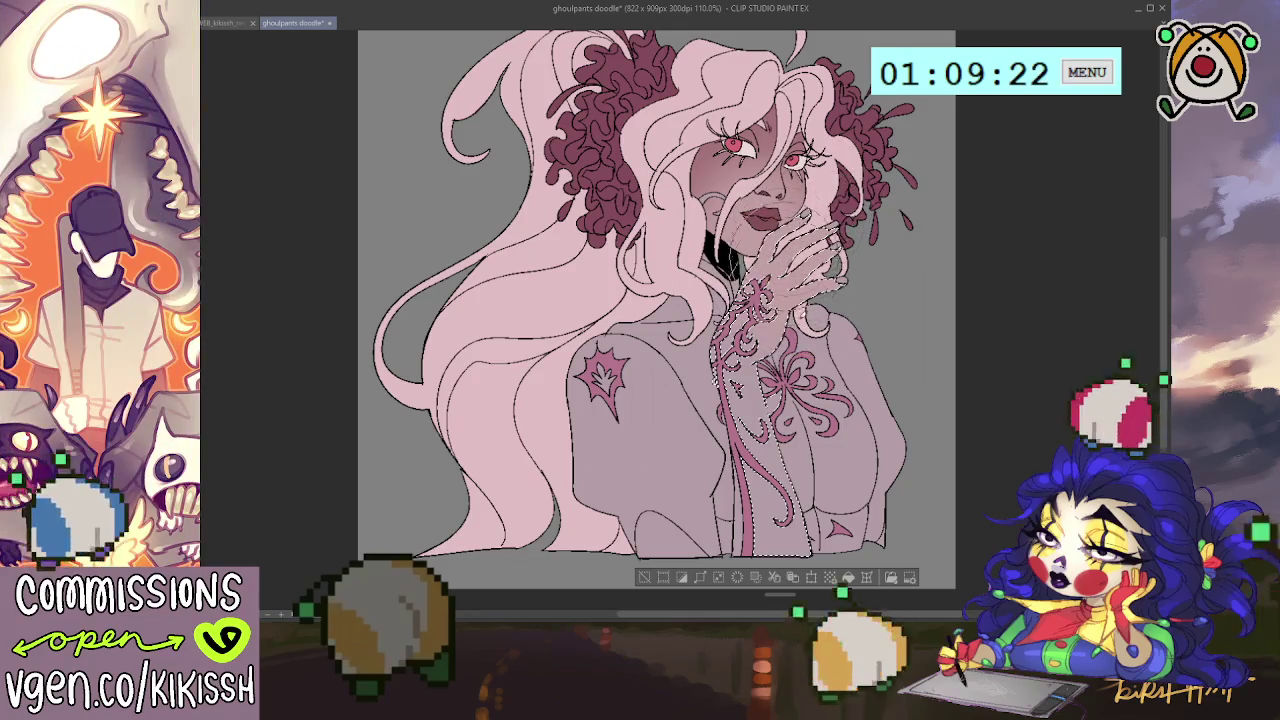
key("ctrl+d")
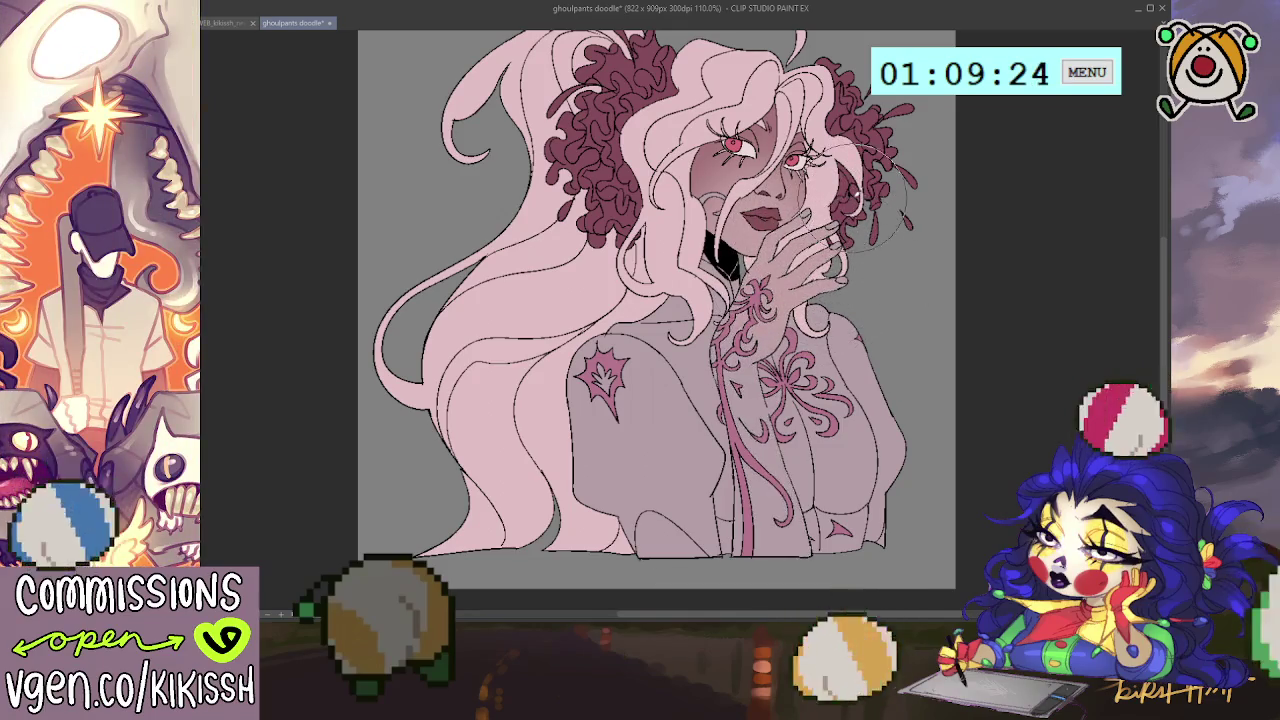
left_click_drag(890, 200, 920, 223)
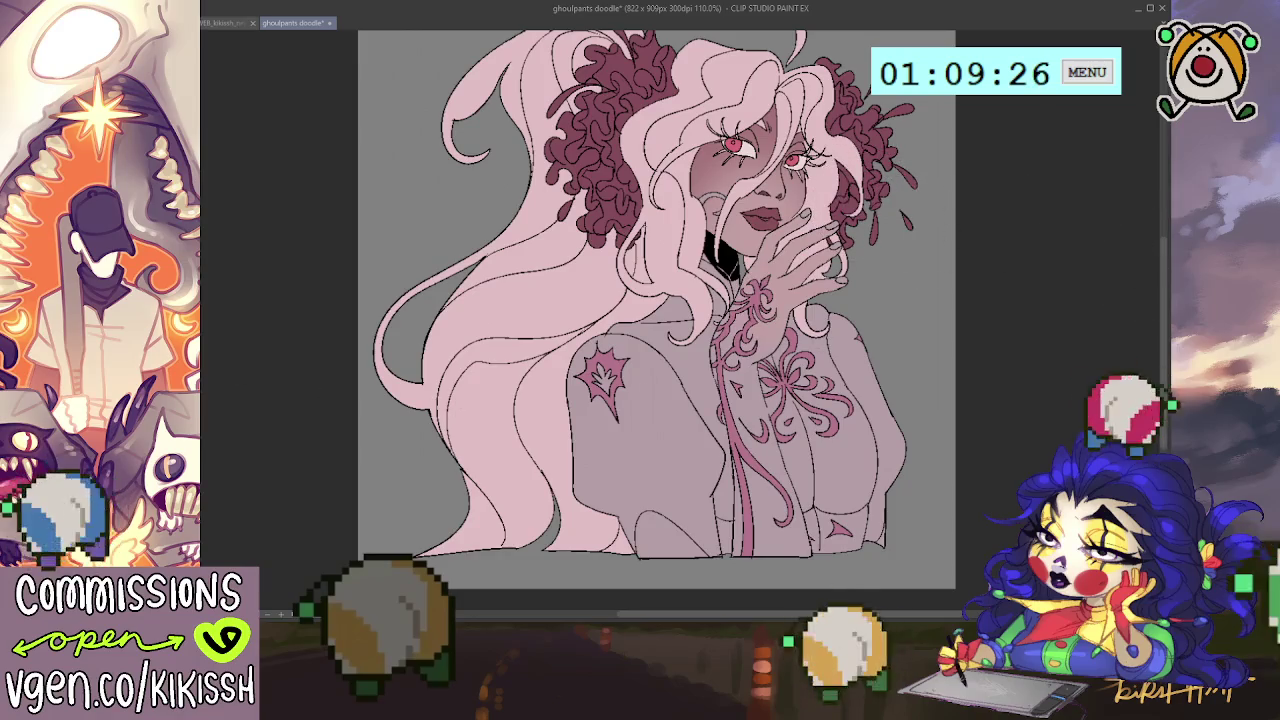
key("ctrl+shift+d")
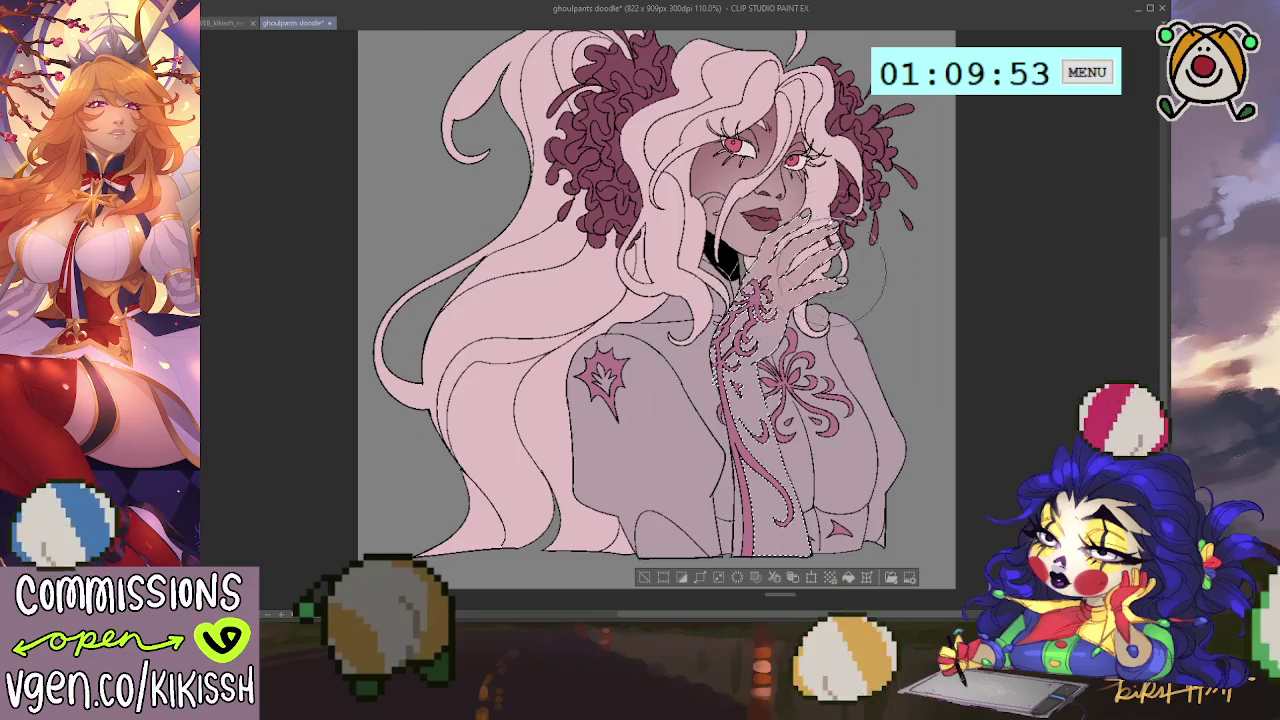
Clear the selection, then rotate the whole drawing and shift it lower on the canvas.
key("ctrl+d")
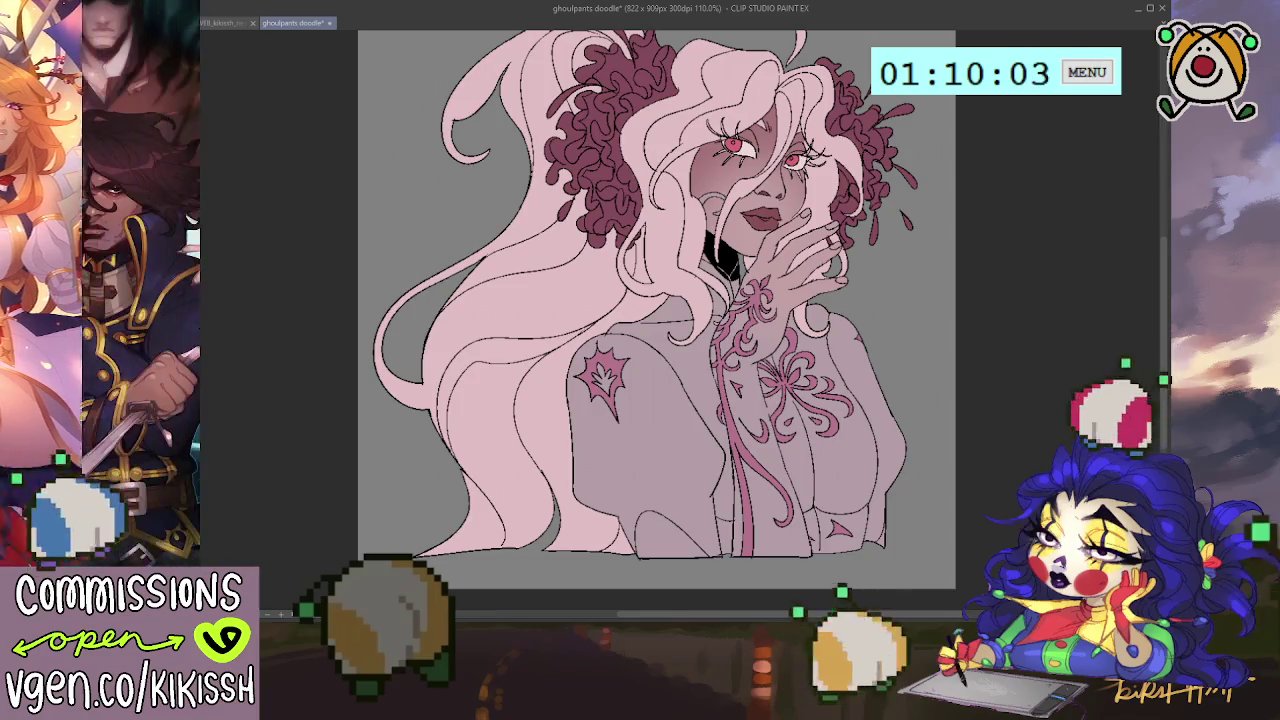
left_click_drag(401, 416, 421, 448)
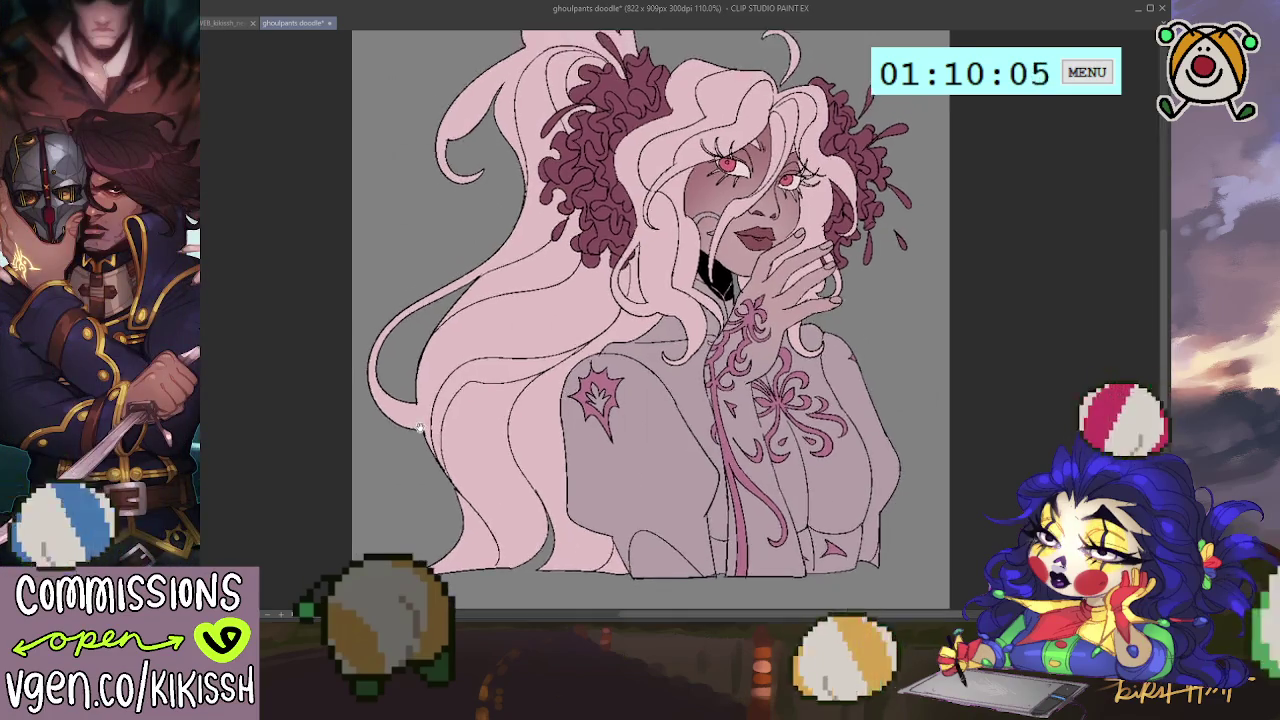
scroll(632, 296, "up", 1)
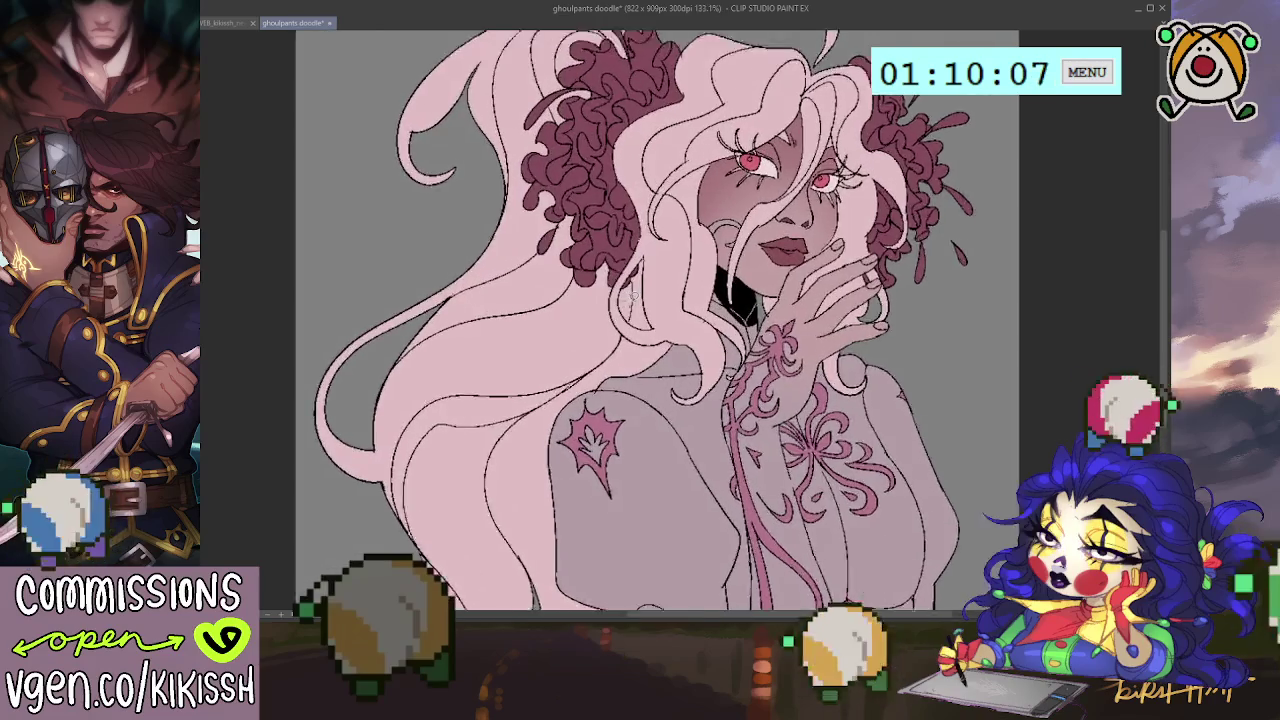
scroll(632, 296, "up", 1)
left_click_drag(628, 301, 608, 398)
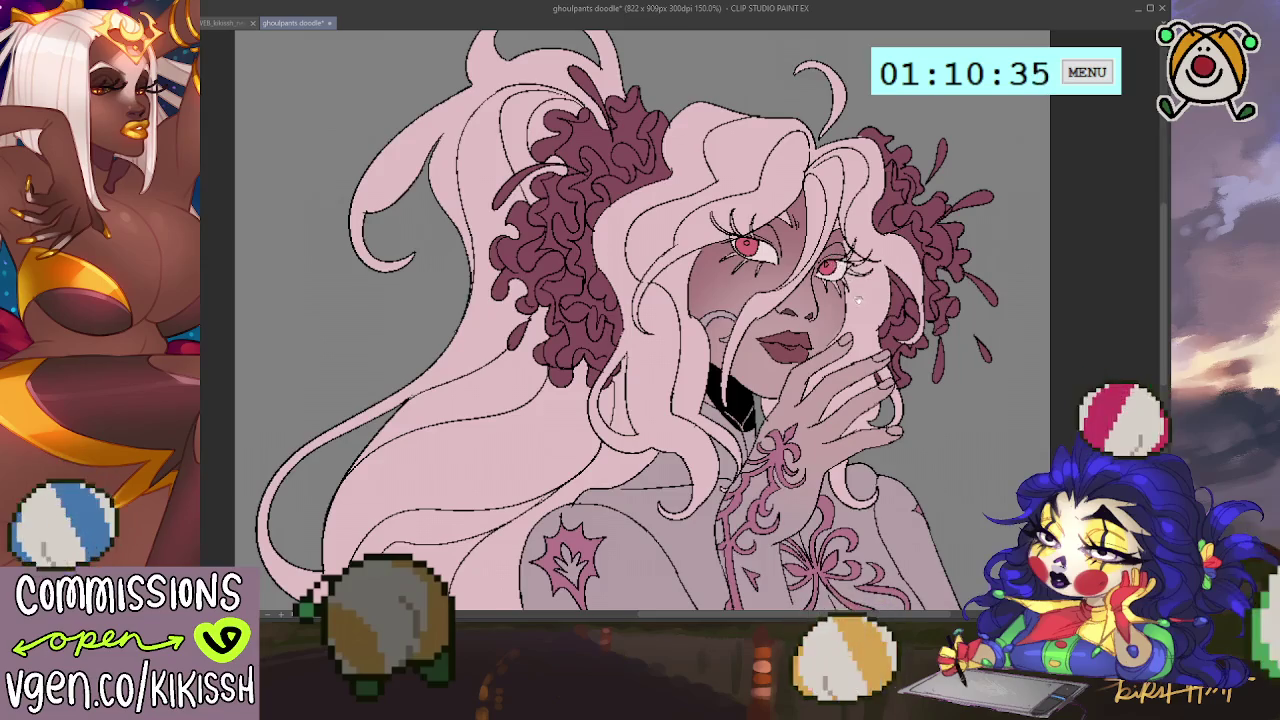
left_click_drag(858, 298, 846, 258)
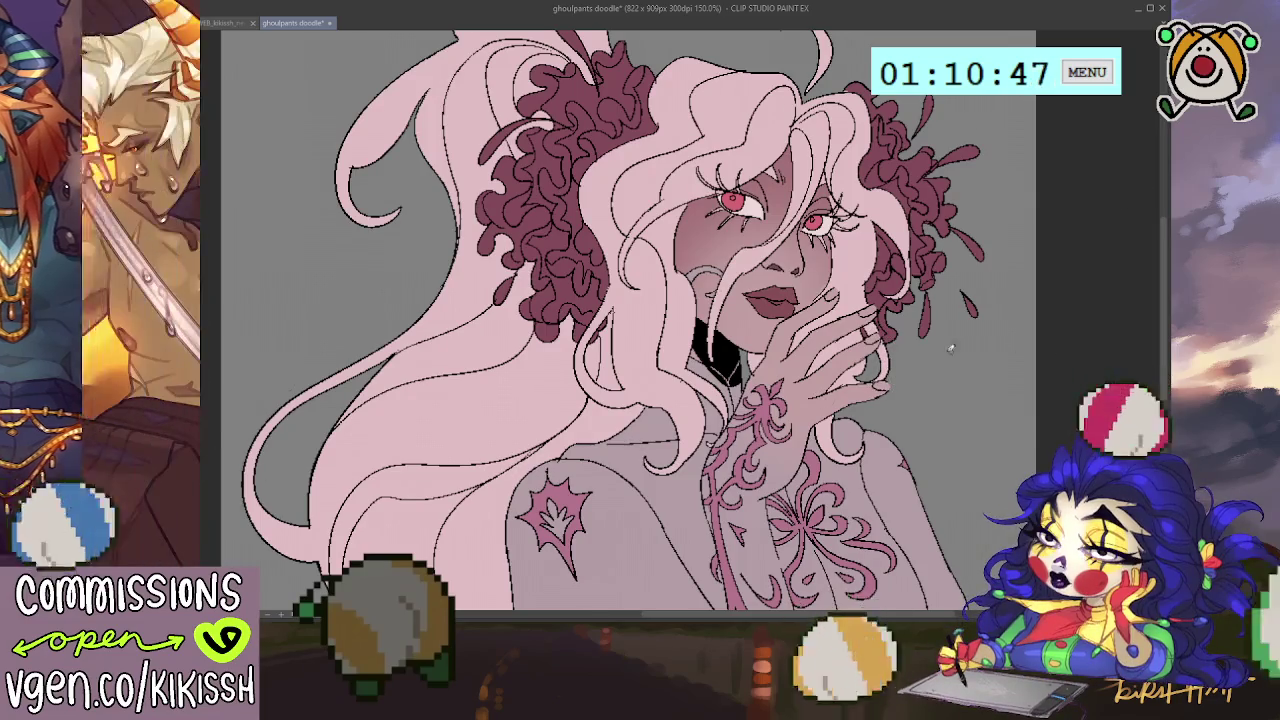
scroll(886, 243, "up", 1)
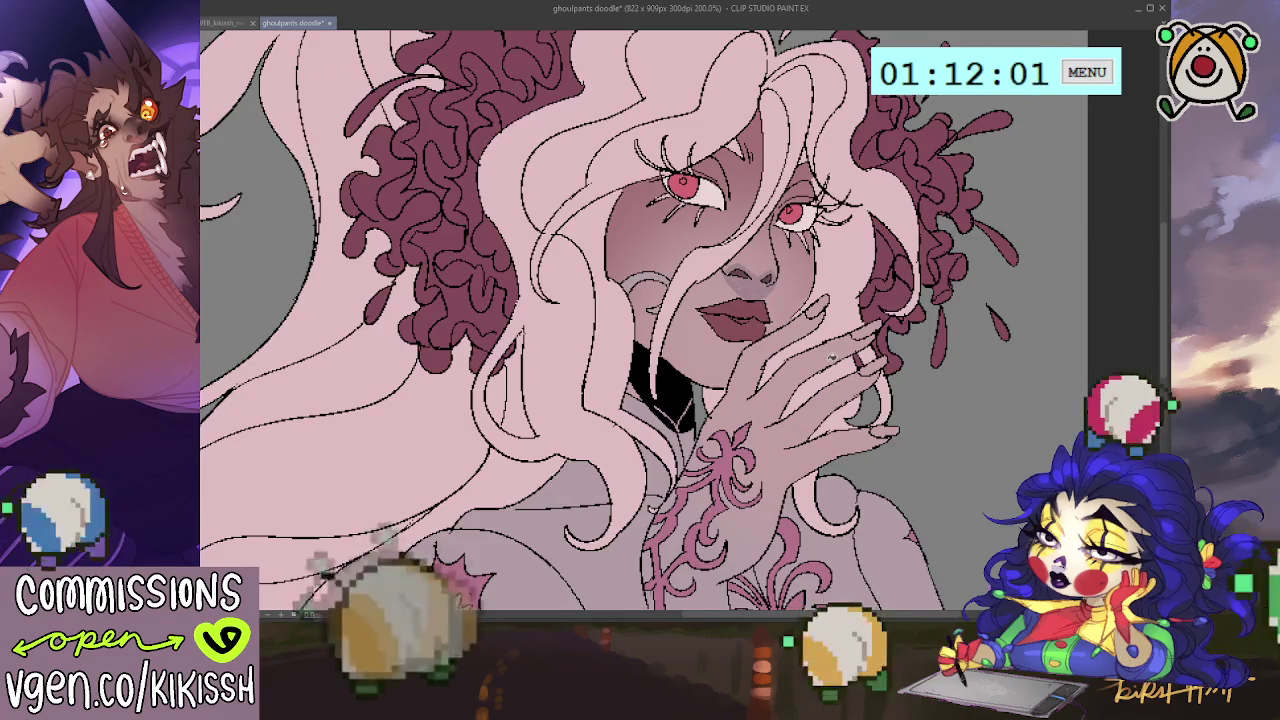
Brush two darker airbrush shading strokes along the side of the nose.
scroll(830, 357, "down", 2)
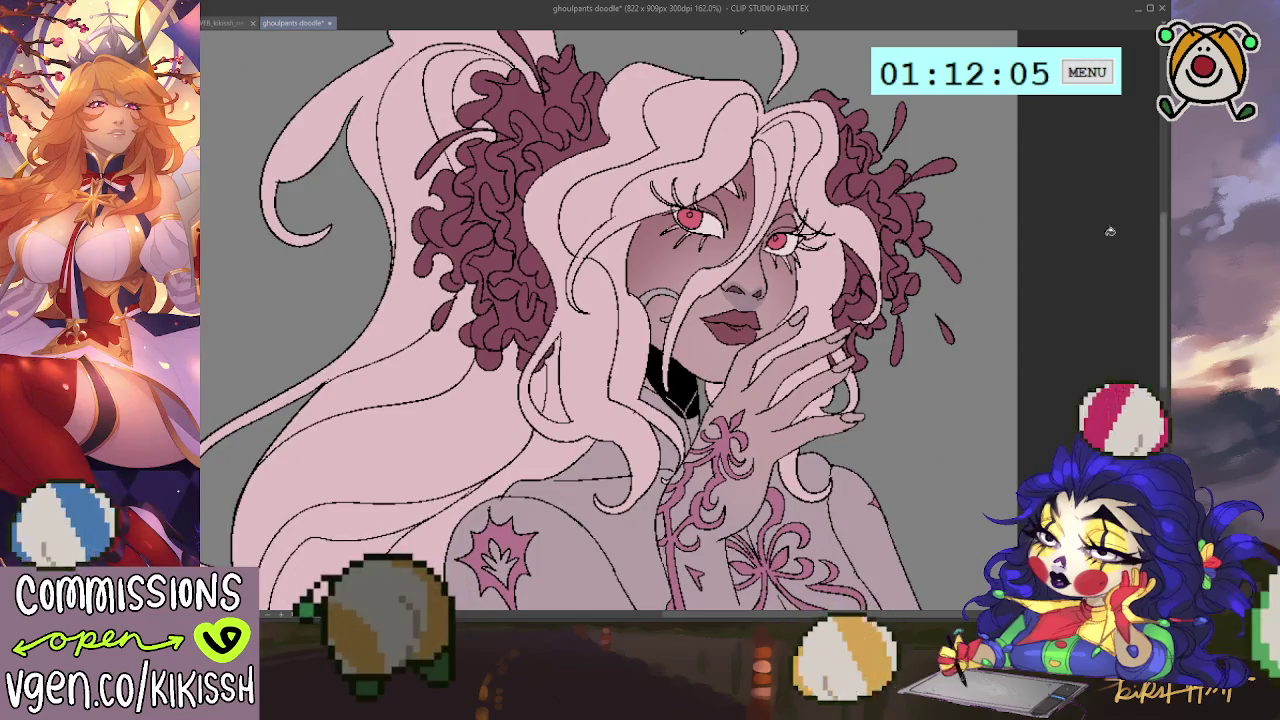
left_click_drag(735, 288, 755, 300)
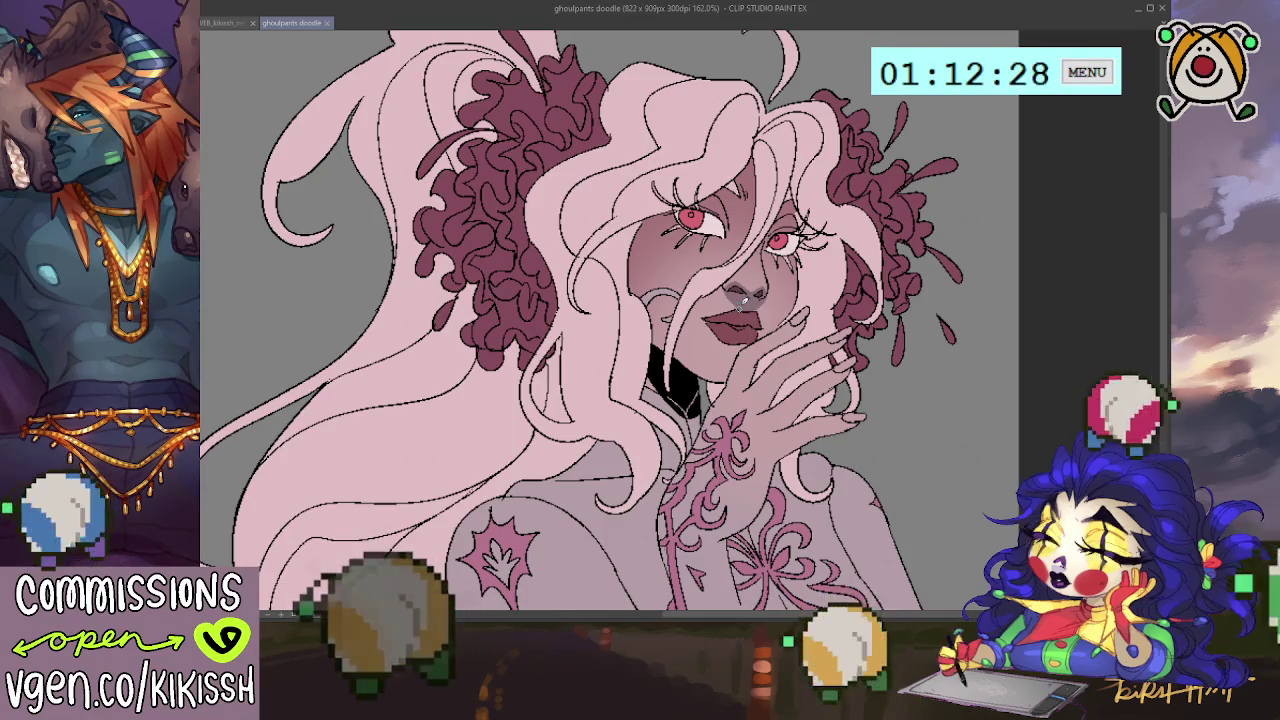
left_click_drag(741, 300, 757, 285)
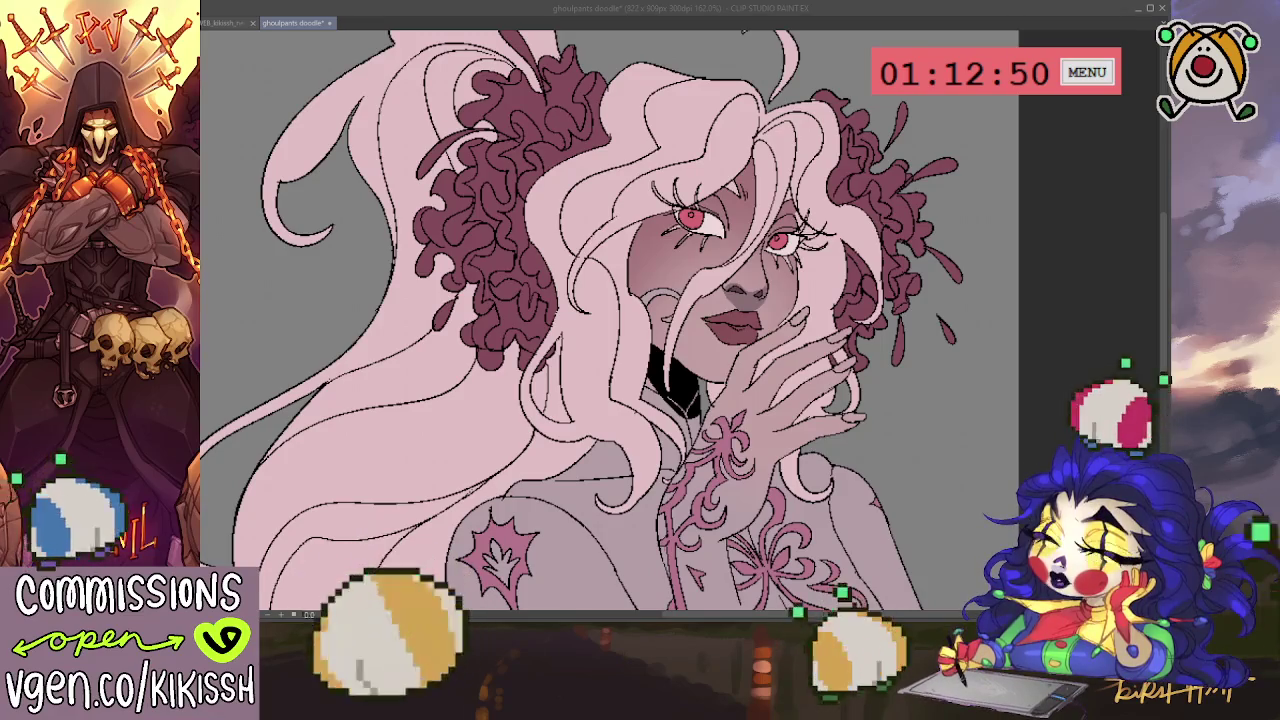
left_click_drag(600, 300, 607, 370)
Fill the upper and lower lips with darker mauve.
scroll(967, 444, "down", 1)
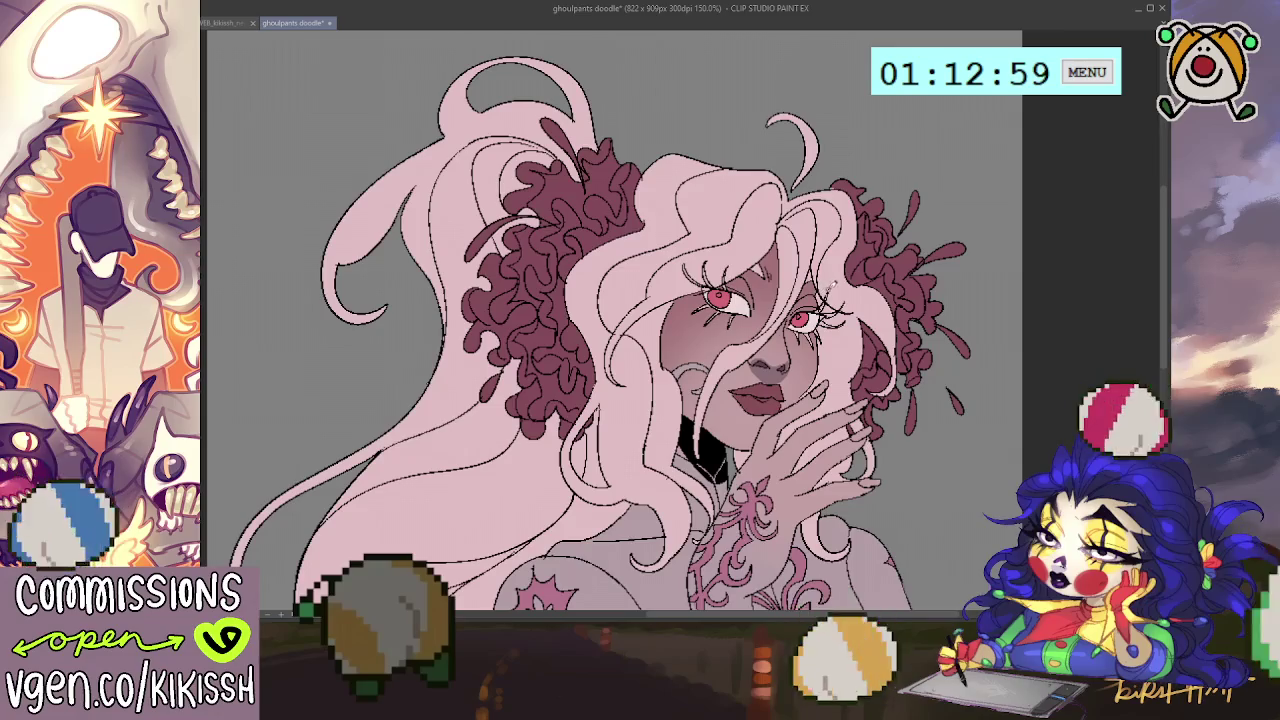
scroll(615, 320, "down", 2)
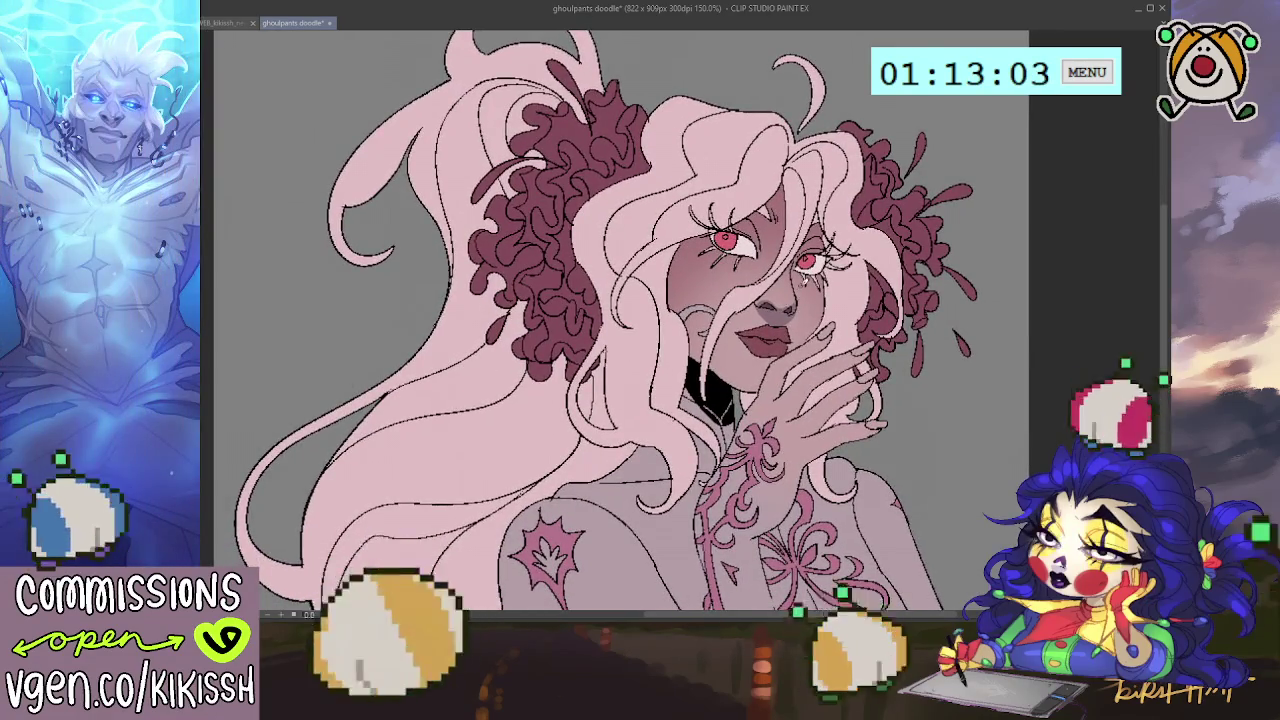
scroll(800, 293, "up", 2)
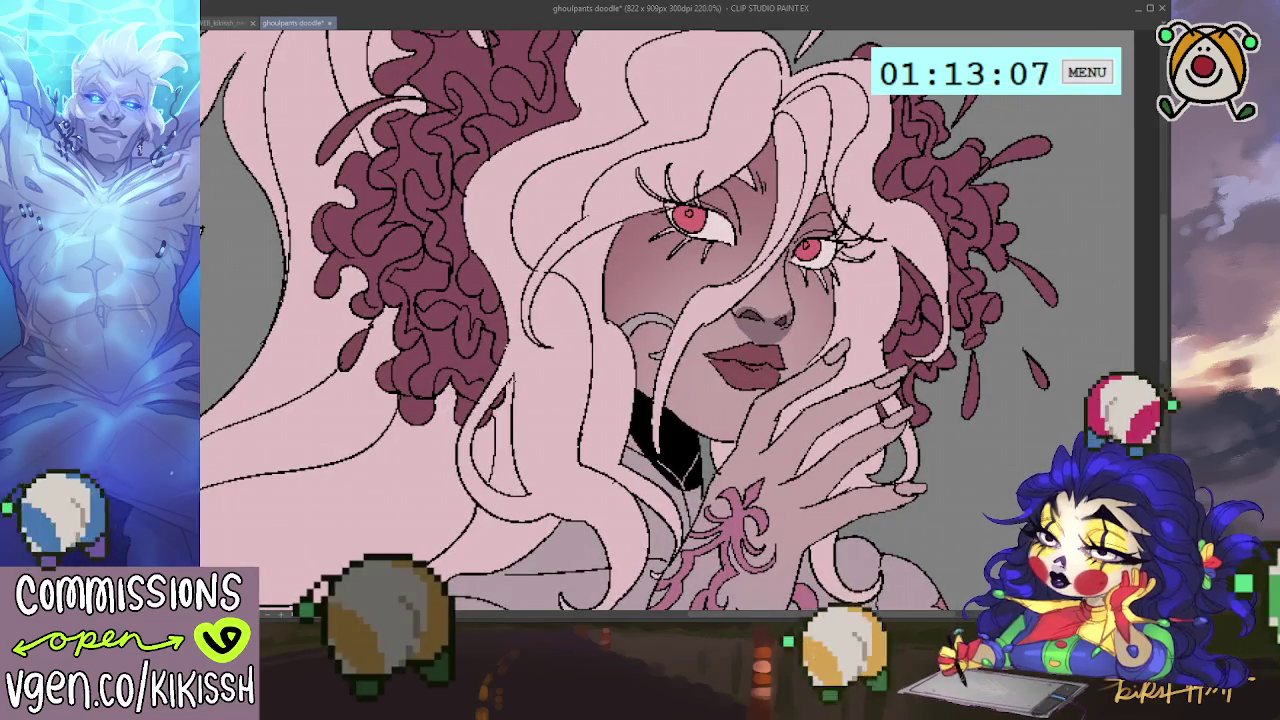
left_click(745, 350)
left_click(750, 374)
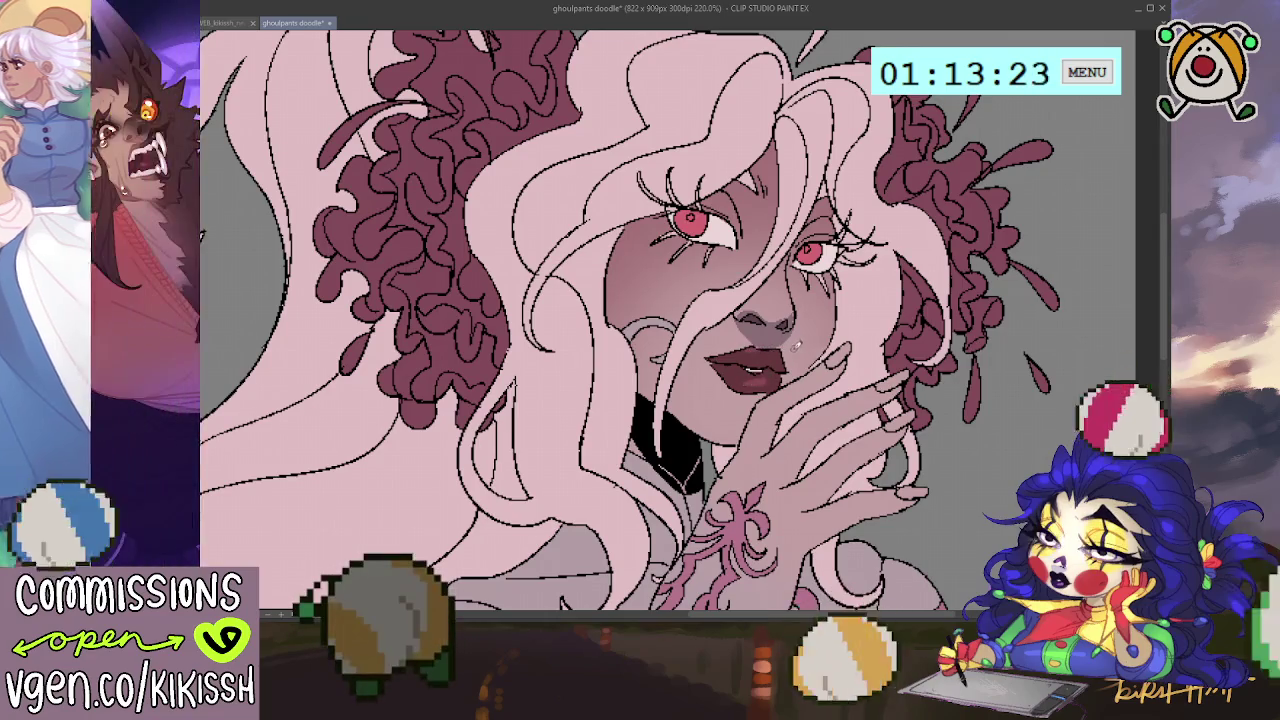
left_click_drag(912, 284, 910, 308)
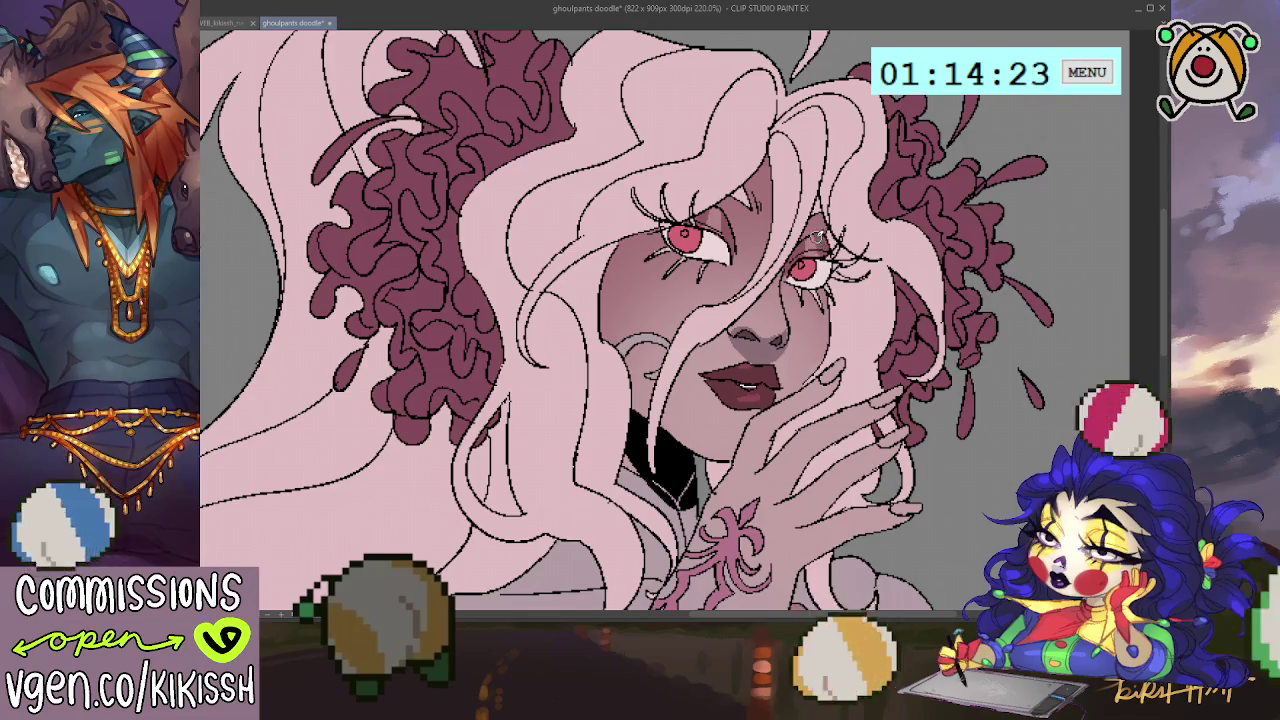
key("ctrl+minus")
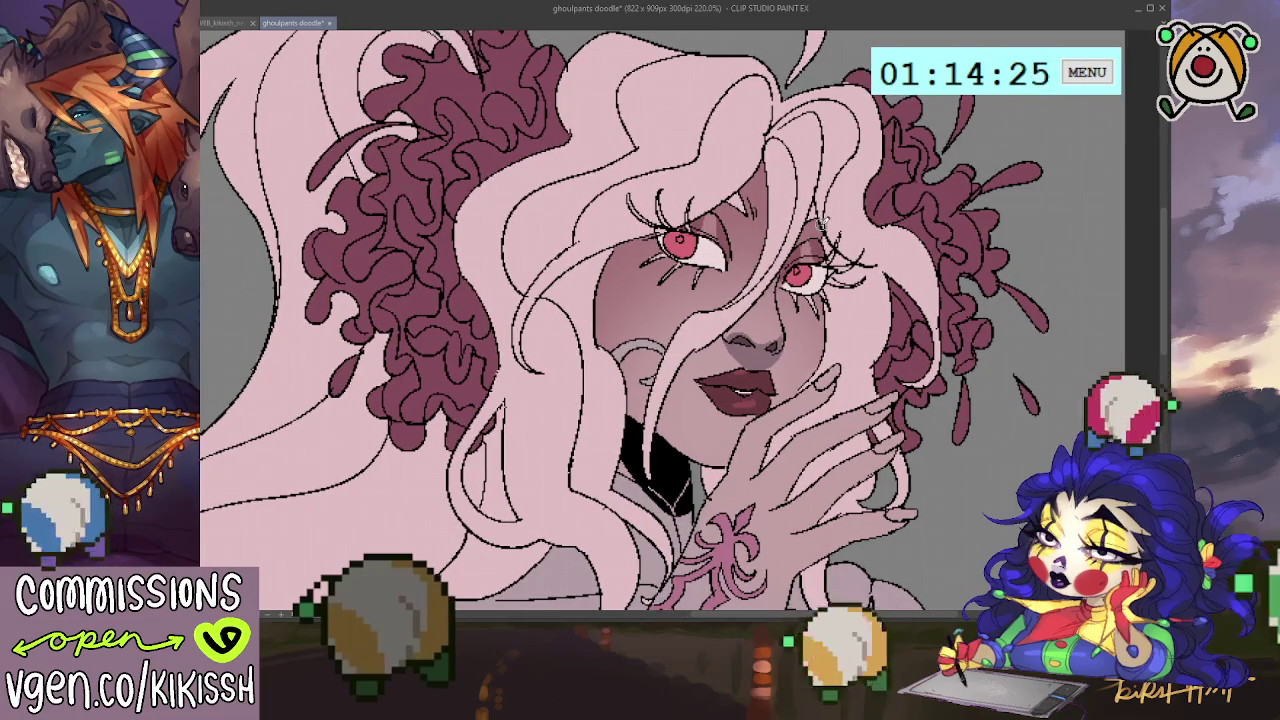
key("ctrl+minus")
key("ctrl+plus")
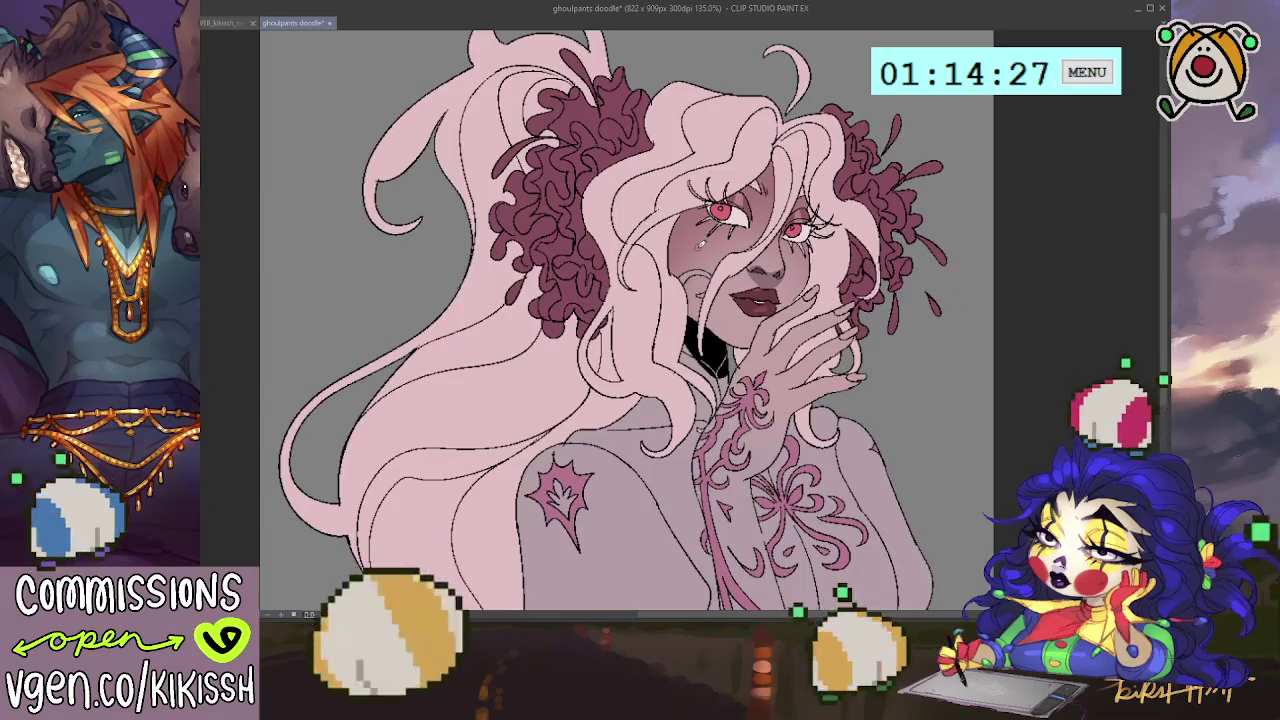
key("ctrl+plus")
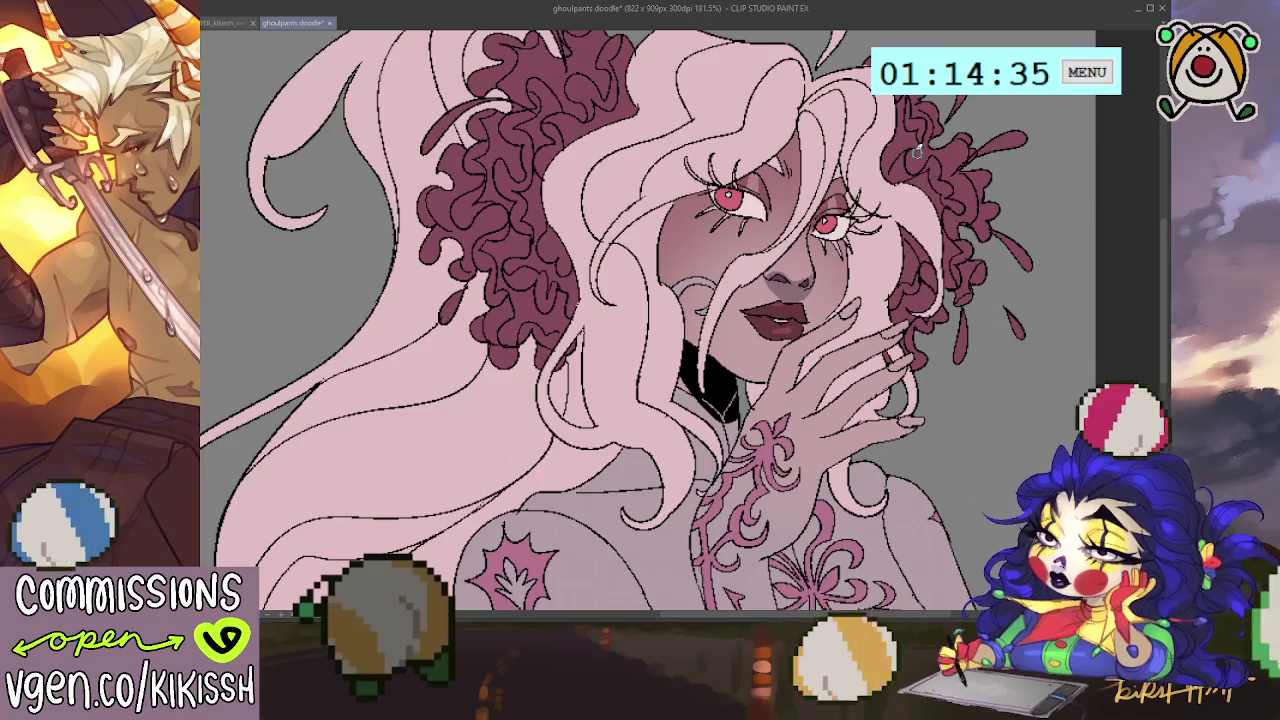
scroll(900, 160, "down", 2)
scroll(880, 150, "down", 2)
scroll(858, 148, "up", 3)
scroll(858, 148, "up", 1)
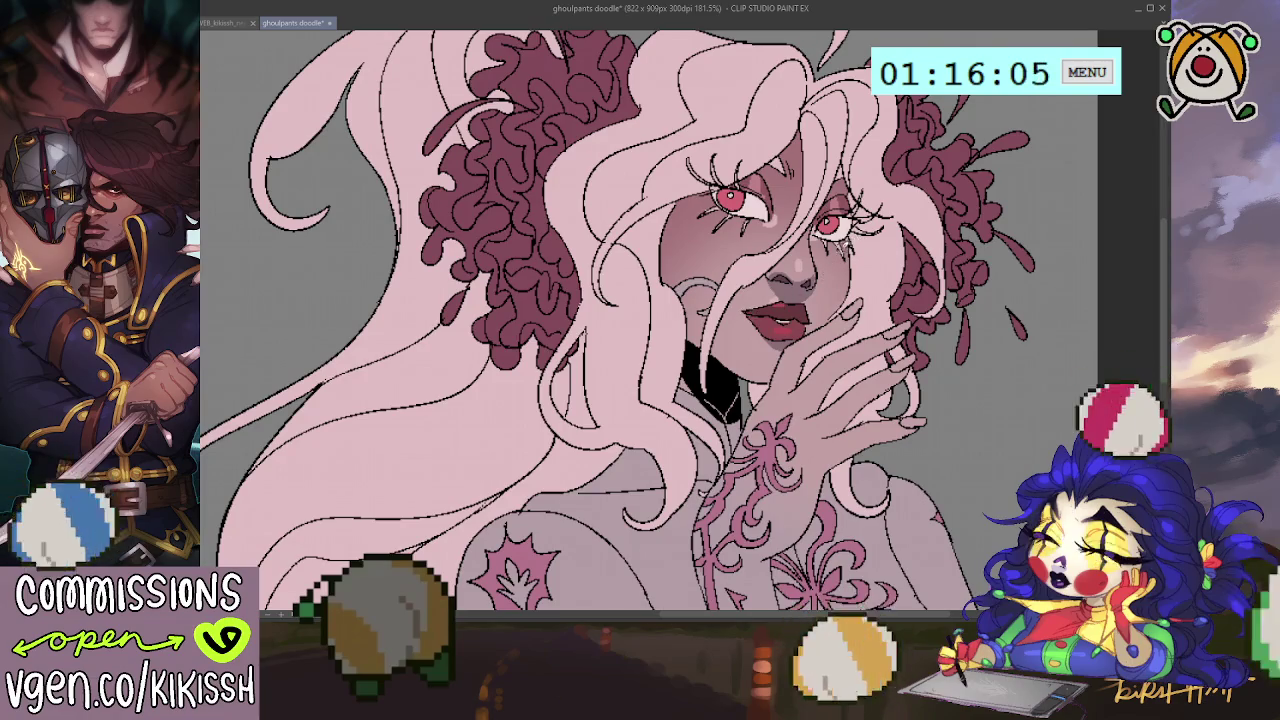
Zoom out and back in to review the full illustration.
scroll(842, 180, "down", 5)
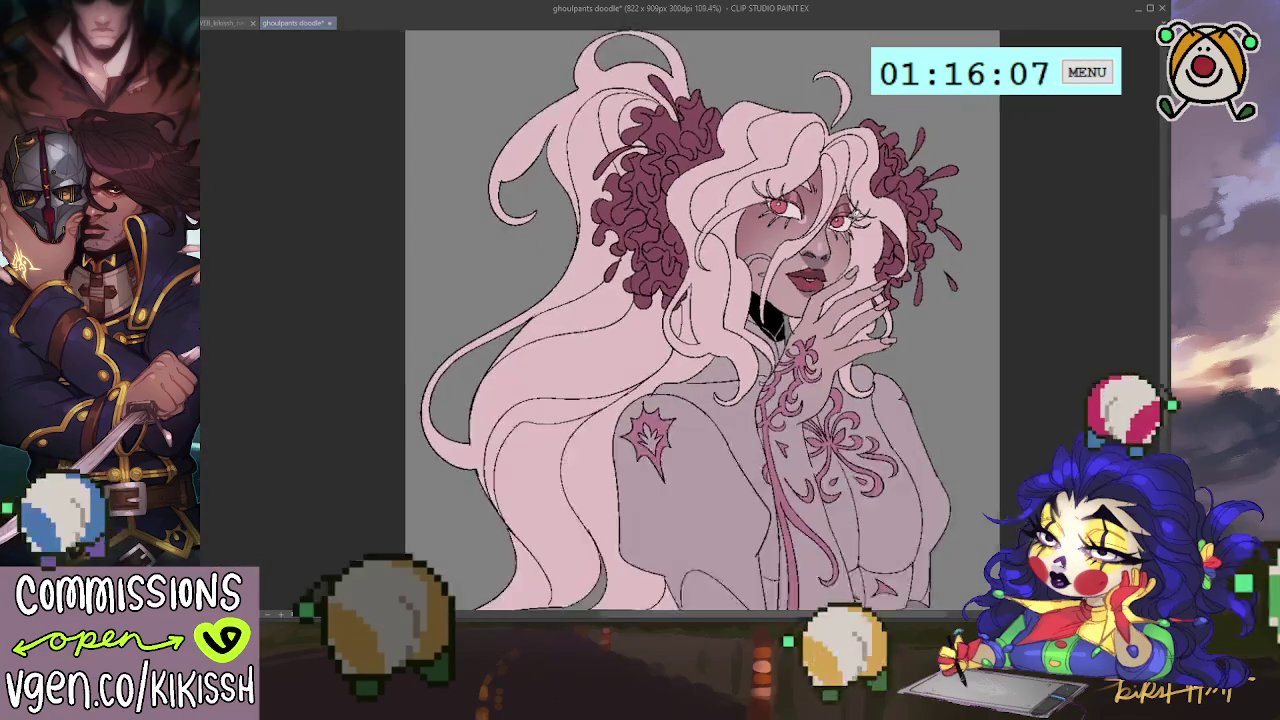
scroll(887, 218, "up", 2)
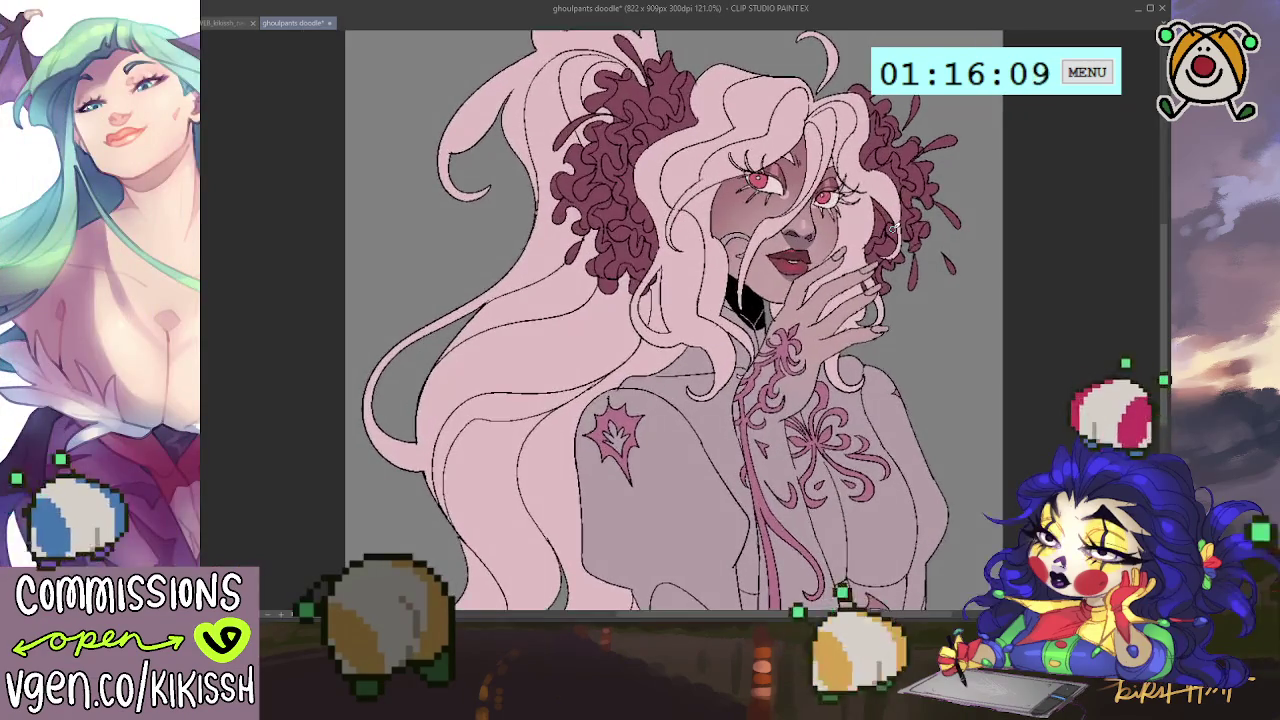
scroll(907, 235, "up", 2)
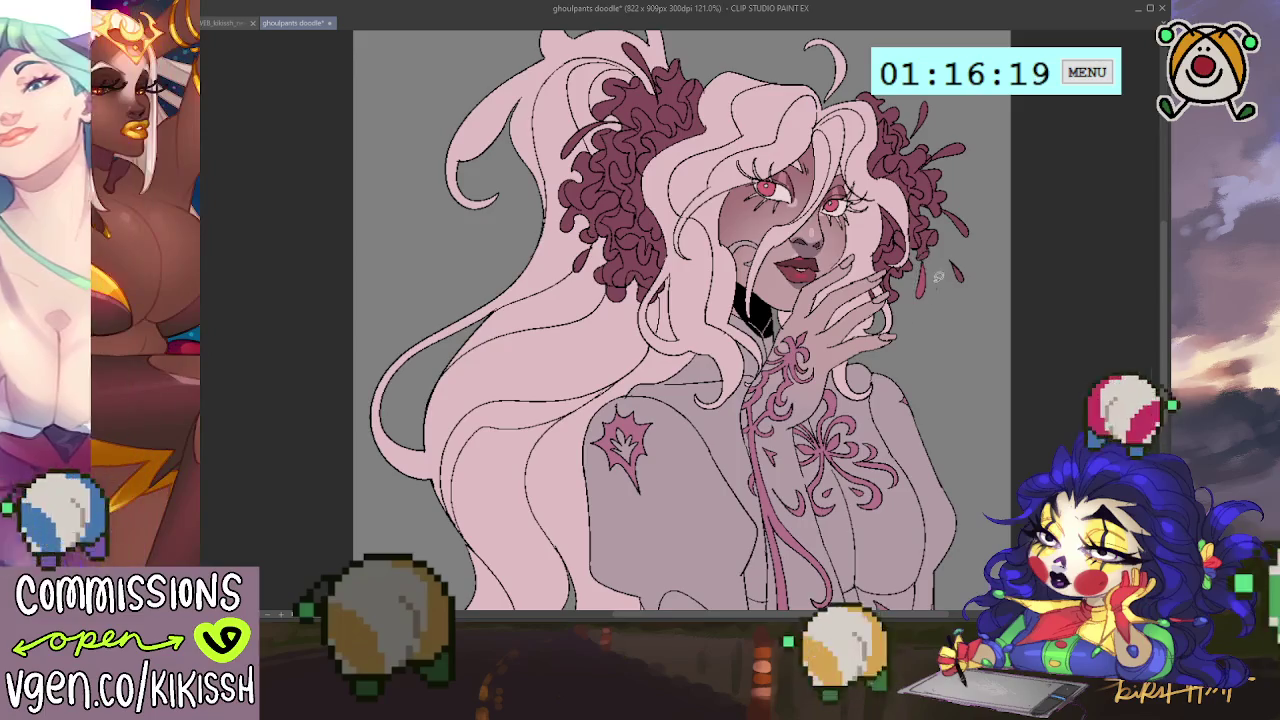
Add red strand marks beside the curls and near the head top, plus a pink strand over them.
left_click_drag(945, 200, 966, 238)
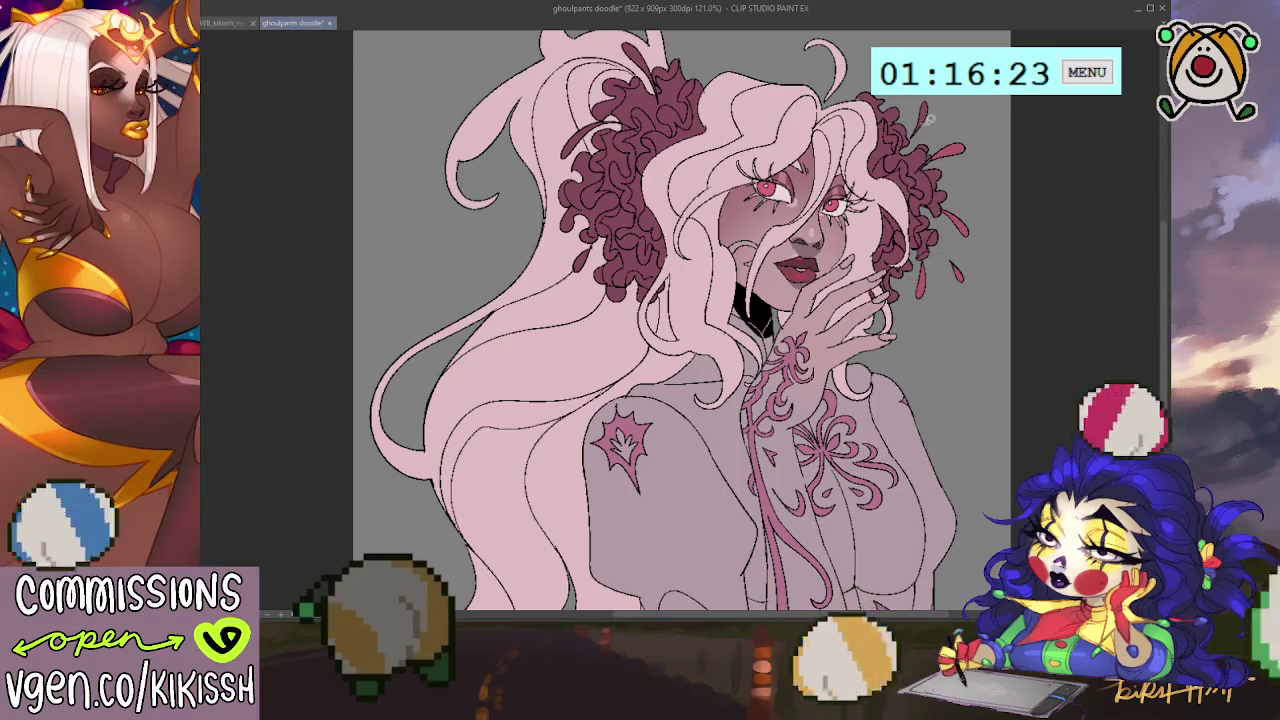
left_click_drag(925, 128, 953, 172)
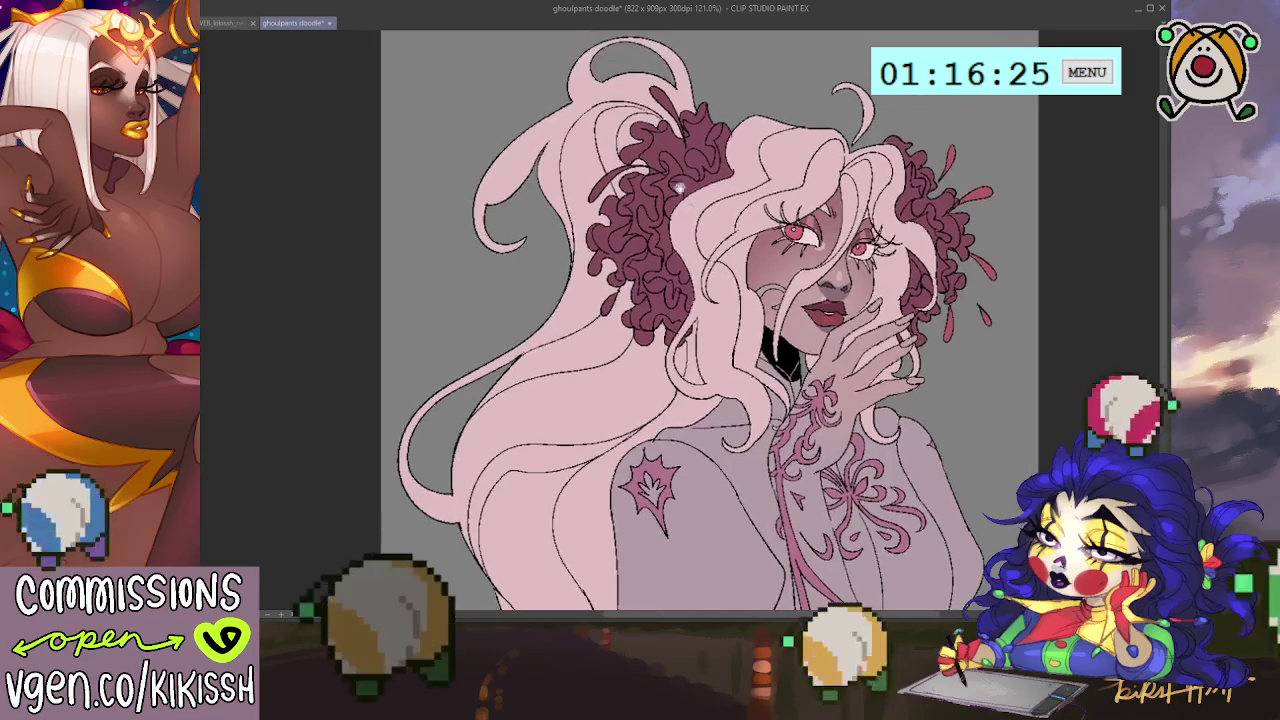
left_click_drag(646, 76, 685, 150)
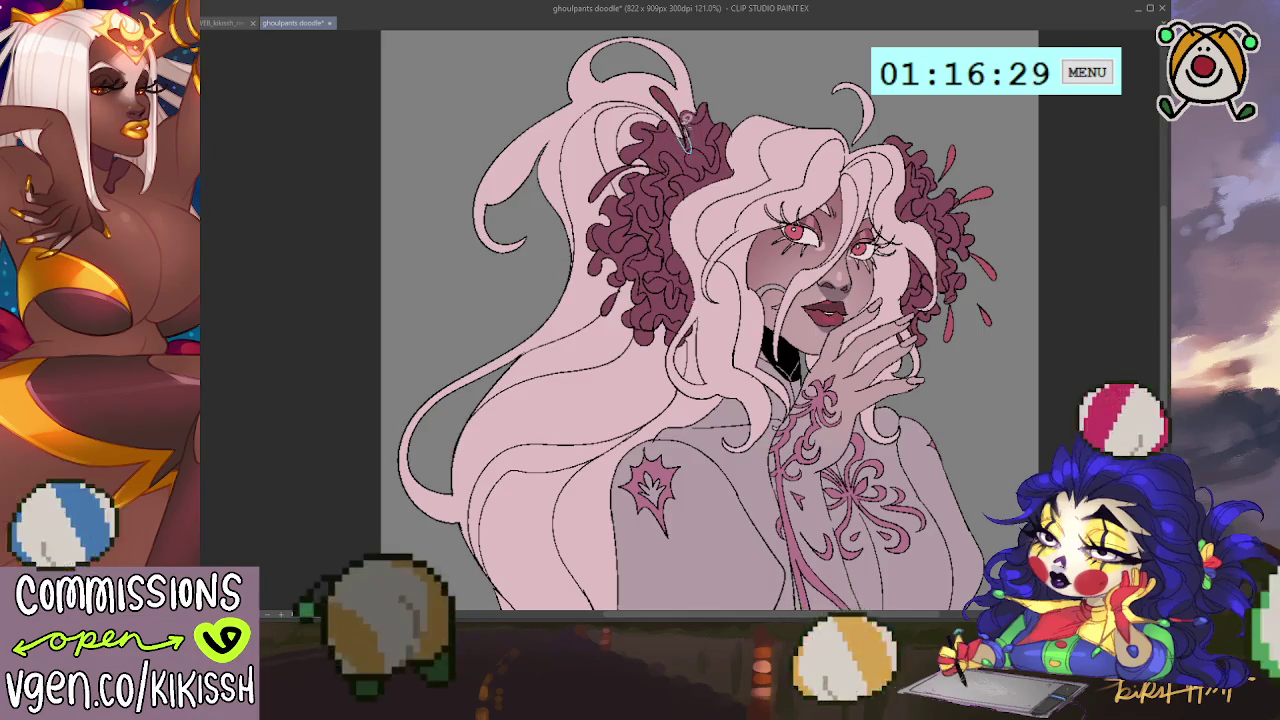
left_click_drag(657, 78, 685, 140)
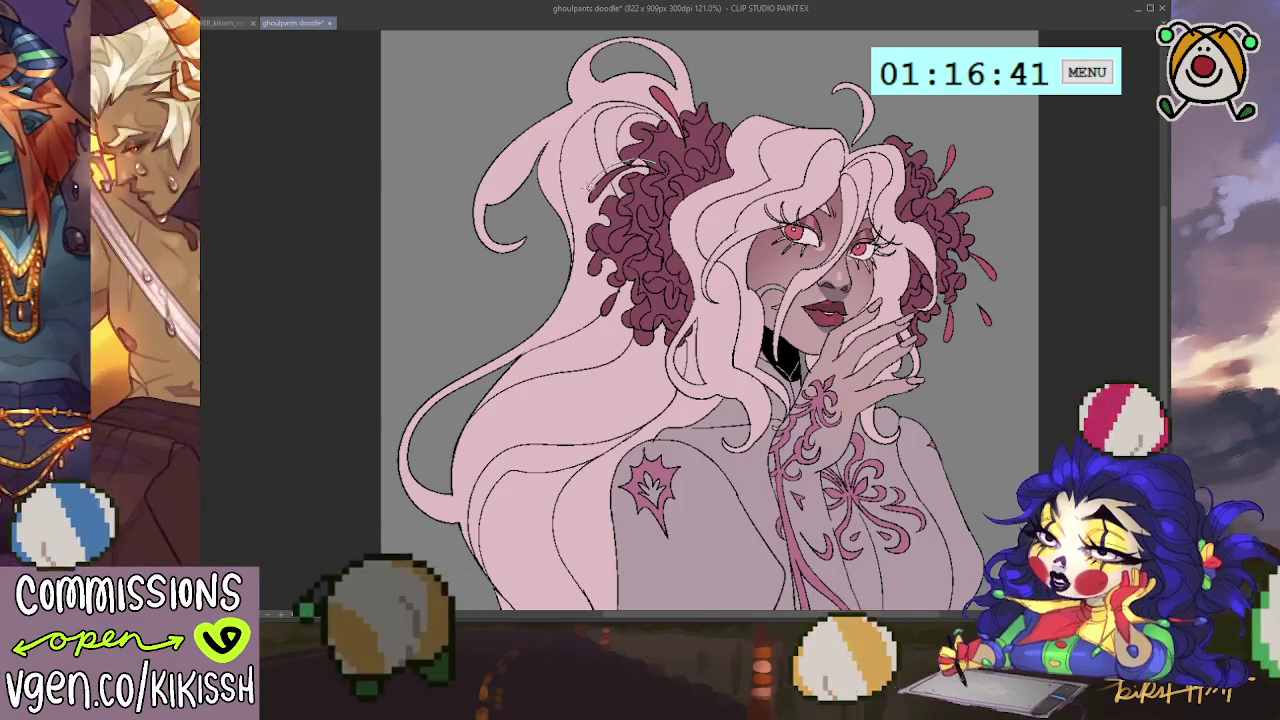
left_click_drag(590, 200, 668, 145)
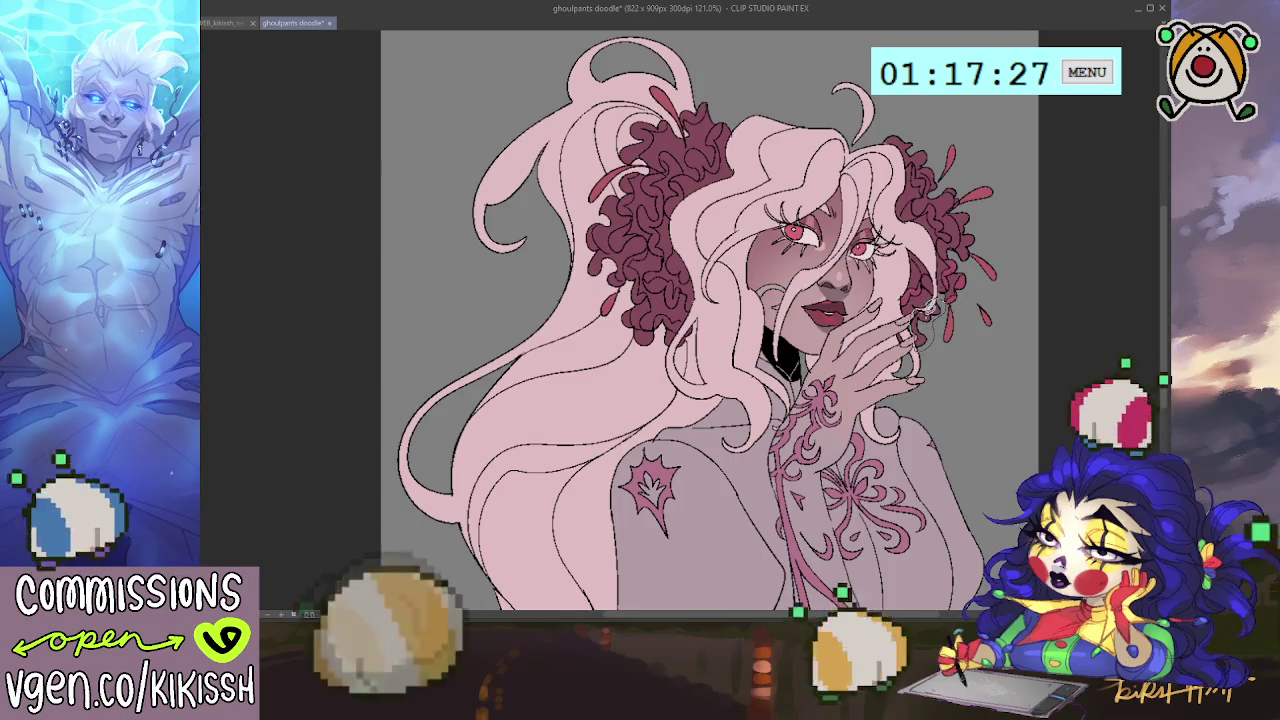
Tilt the canvas slightly and sketch a light guide line over the left dark curls.
left_click_drag(932, 300, 924, 348)
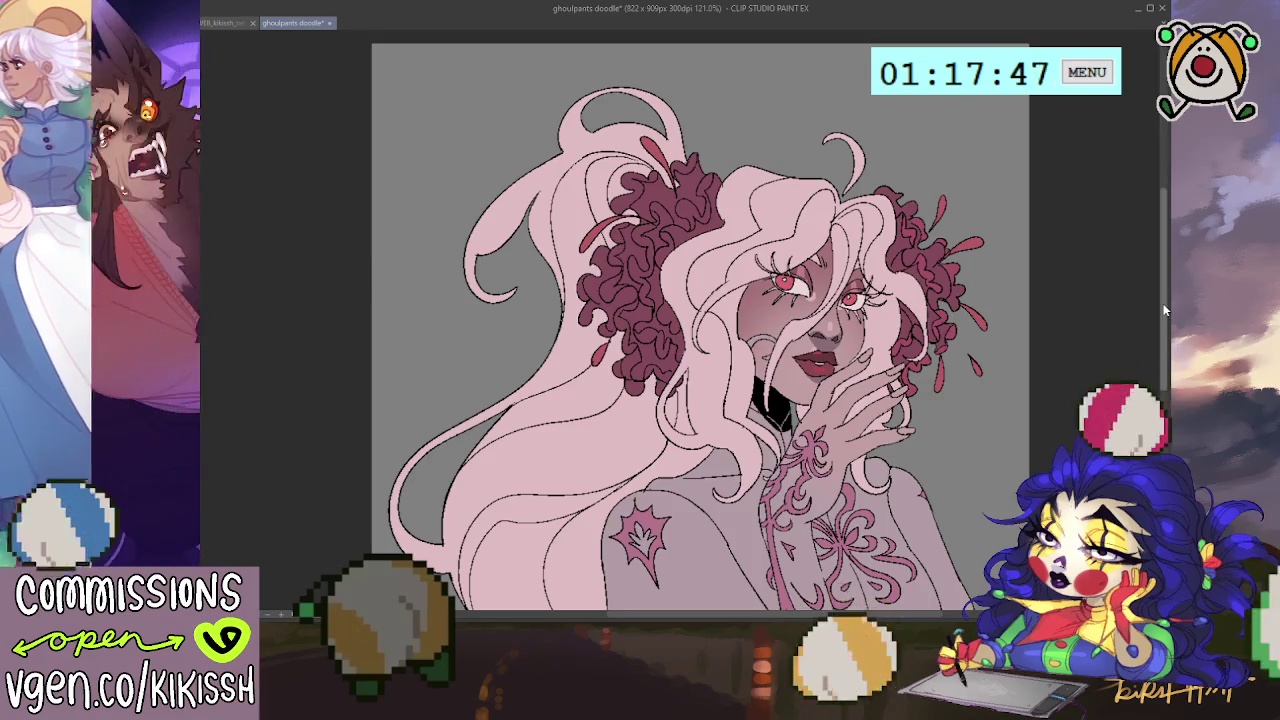
left_click_drag(656, 363, 672, 337)
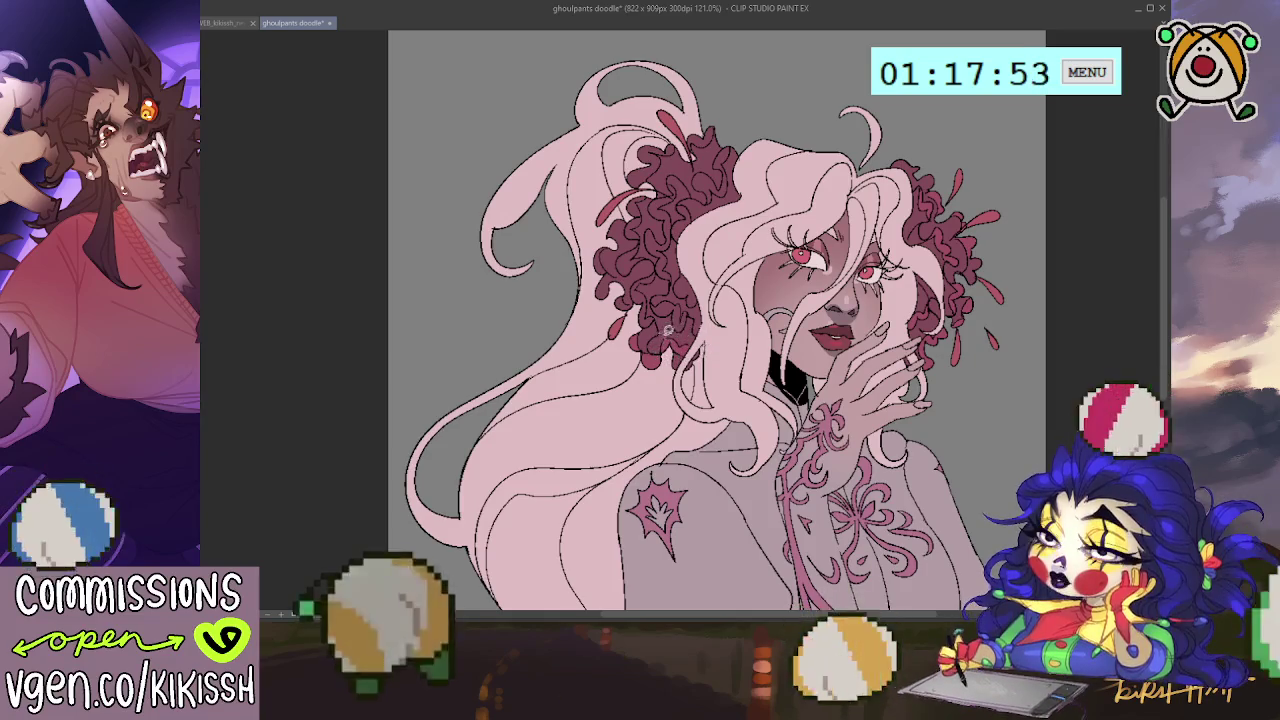
mouse_move(650, 316)
left_mouse_down()
mouse_move(656, 260)
mouse_move(636, 312)
mouse_move(652, 308)
left_mouse_up()
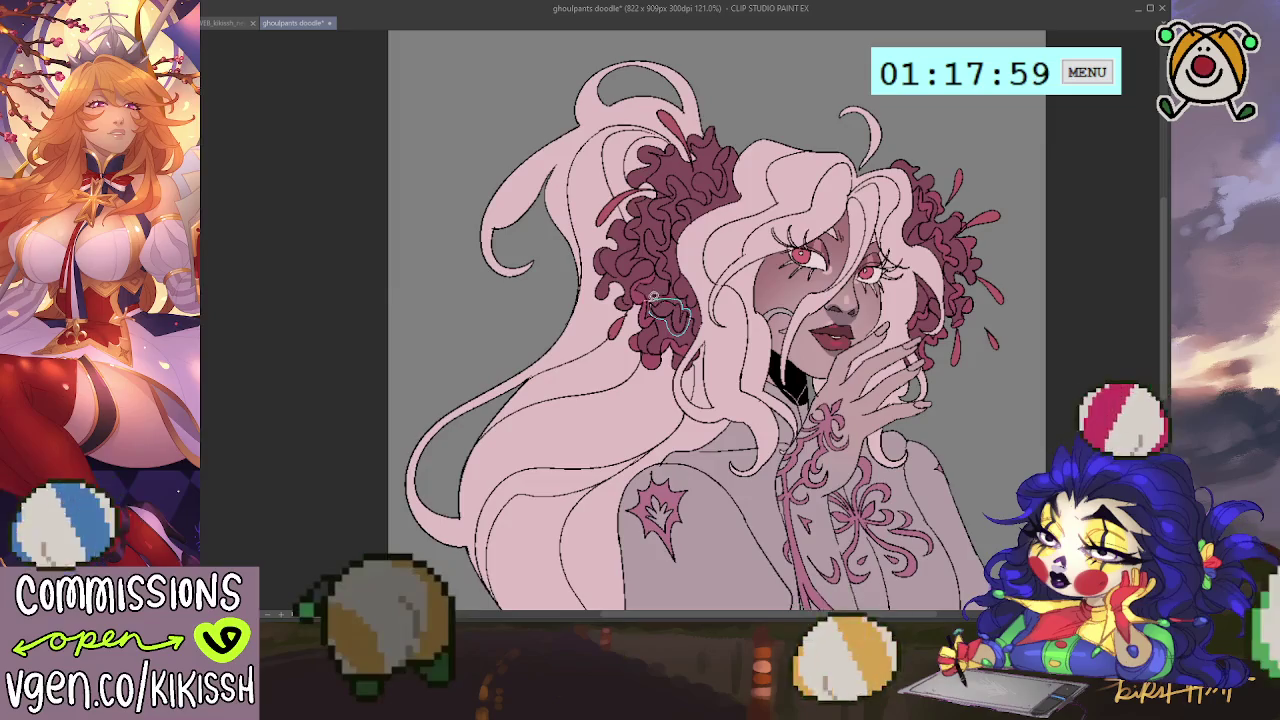
scroll(660, 305, "up", 1)
scroll(670, 310, "up", 1)
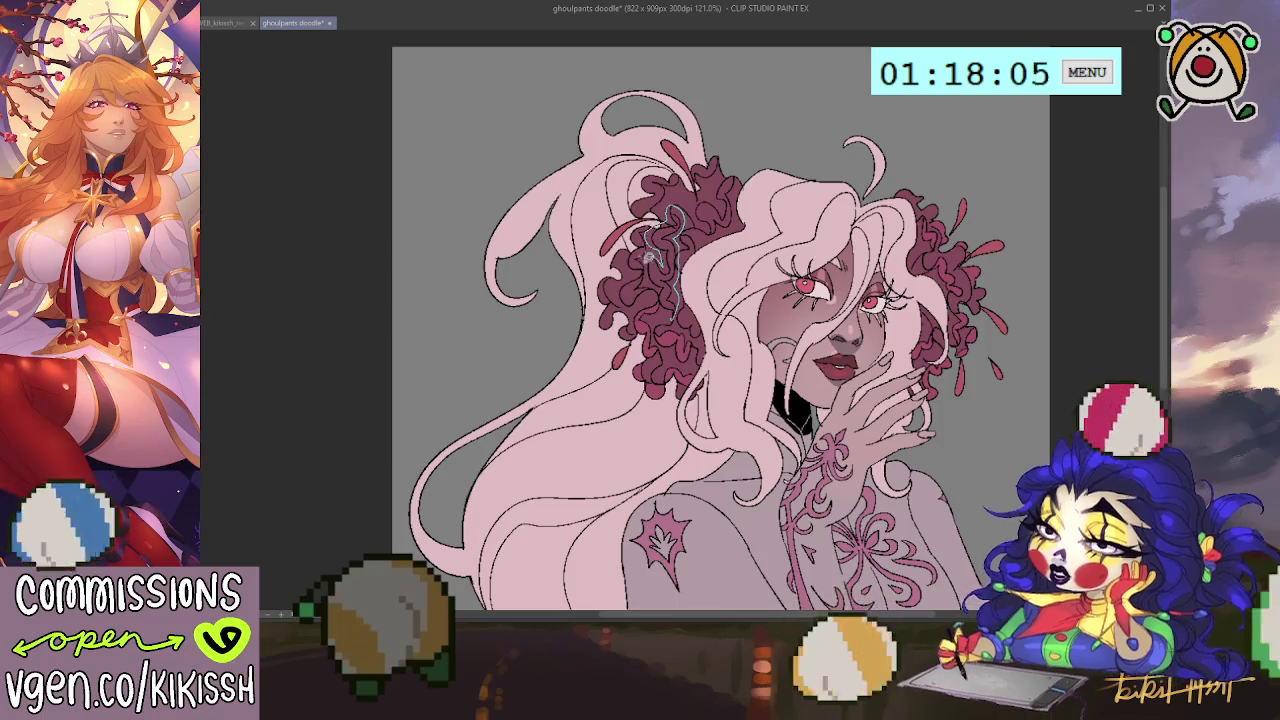
Undo the guide sketch and a misplaced squiggle over the left curls.
key("ctrl+z")
scroll(692, 294, "up", 1)
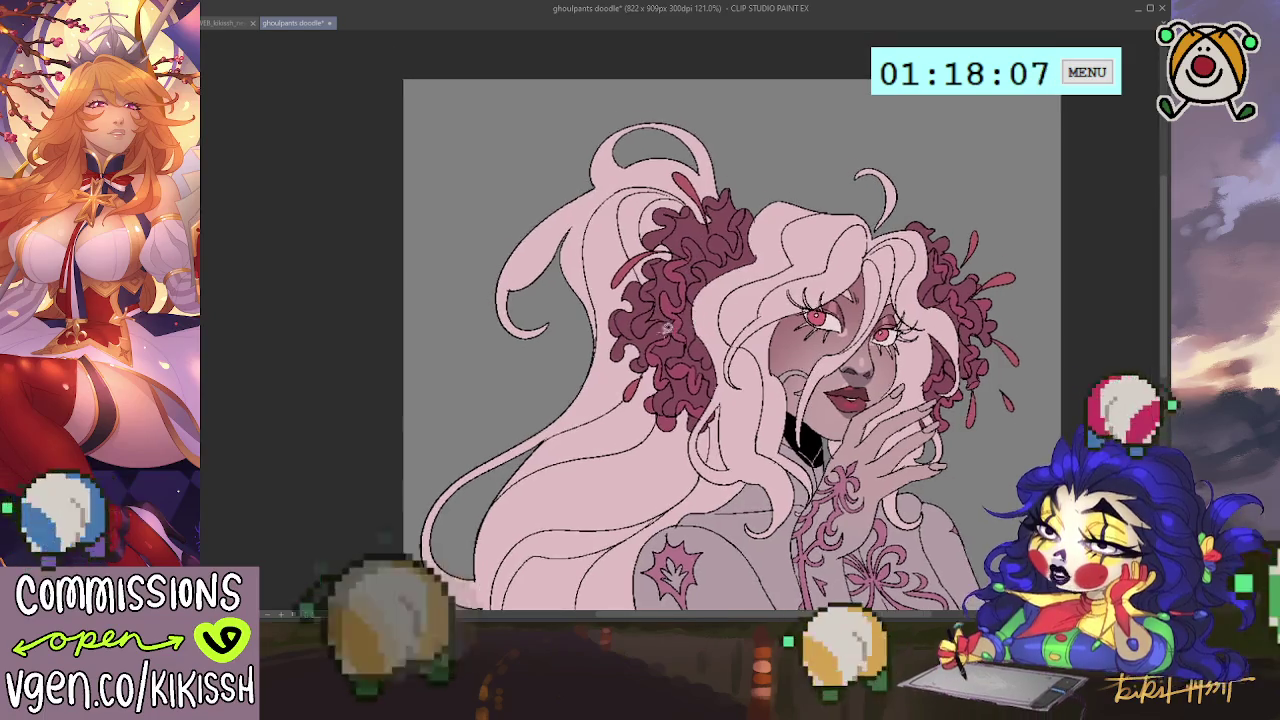
mouse_move(662, 336)
left_mouse_down()
mouse_move(652, 250)
mouse_move(640, 300)
mouse_move(660, 300)
mouse_move(616, 368)
left_mouse_up()
key("ctrl+z")
key("ctrl+z")
key("ctrl+z")
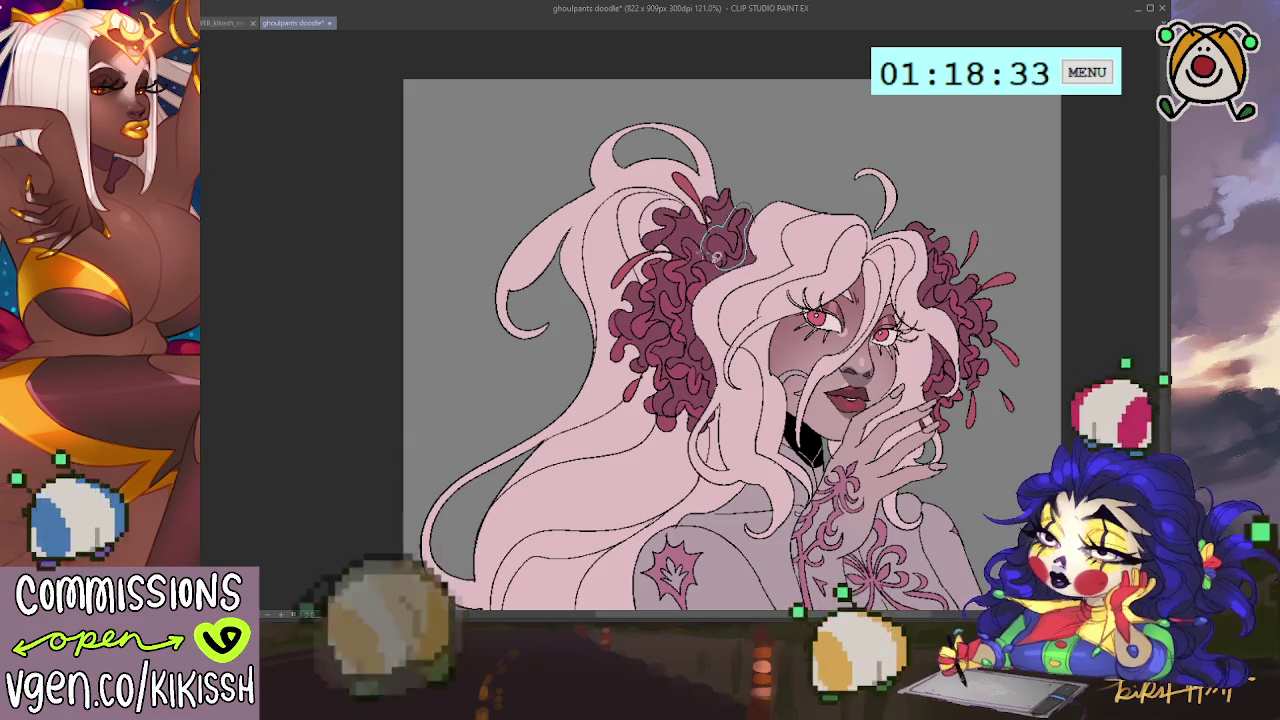
Fill the light gaps in the left flower cluster with dark red and recolour the accents.
mouse_move(740, 250)
left_mouse_down()
mouse_move(715, 220)
mouse_move(712, 178)
mouse_move(684, 210)
left_mouse_up()
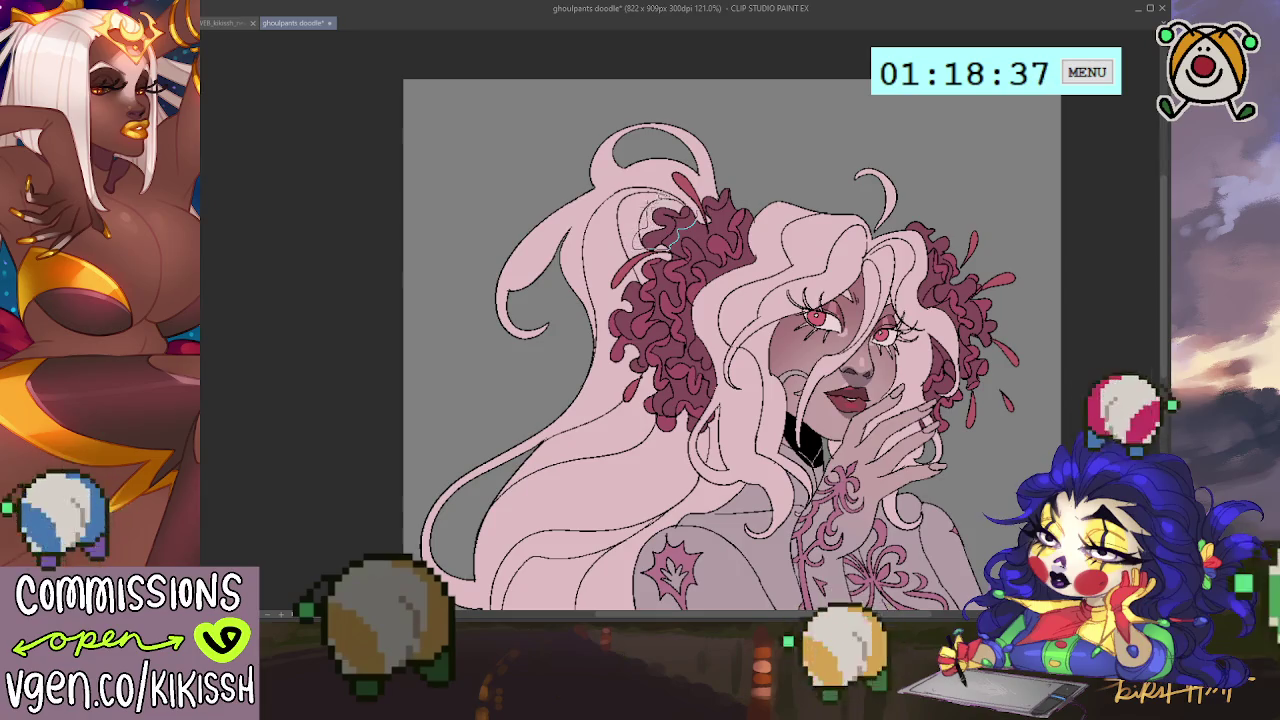
mouse_move(680, 225)
left_mouse_down()
mouse_move(712, 205)
mouse_move(702, 208)
left_mouse_up()
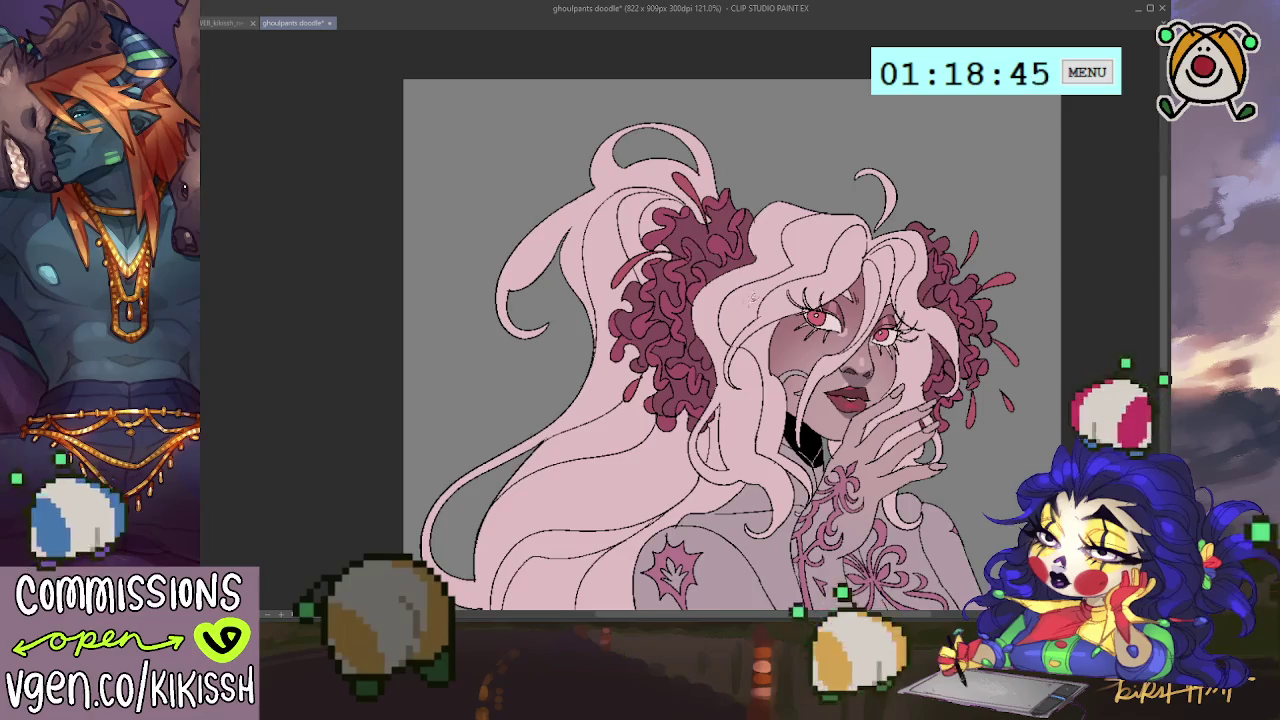
left_click_drag(752, 304, 738, 279)
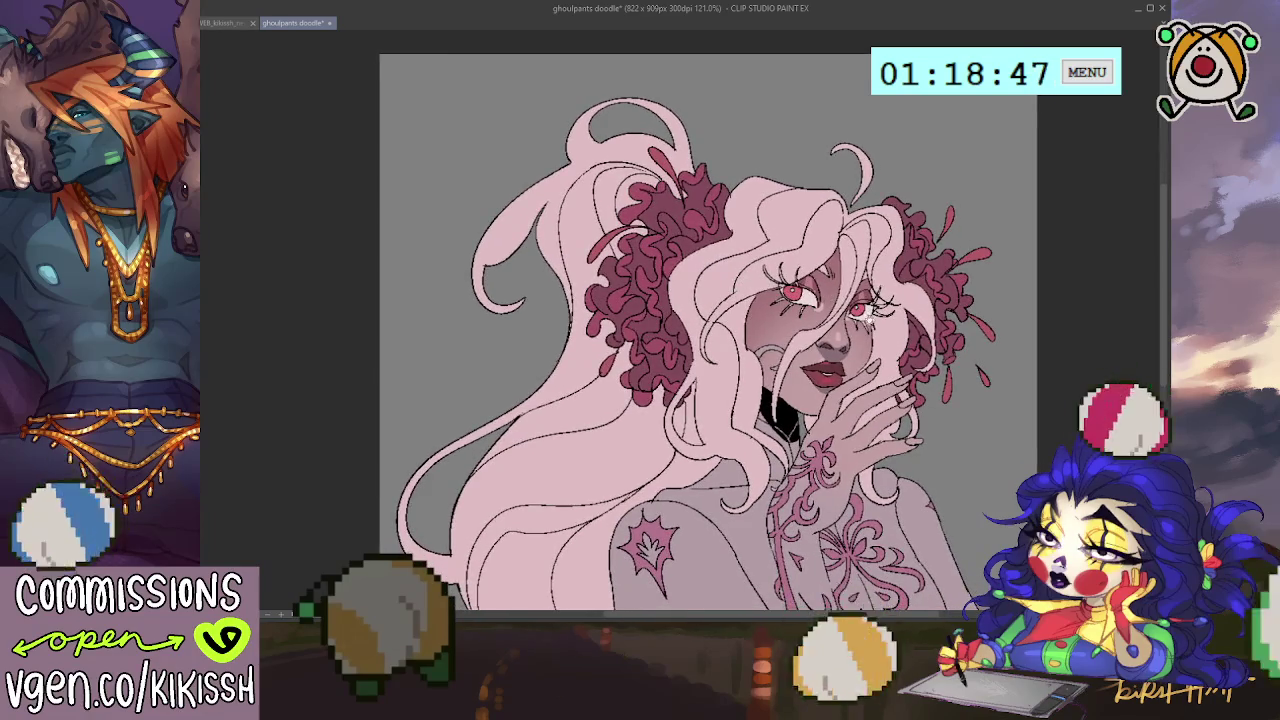
left_click_drag(245, 494, 241, 478)
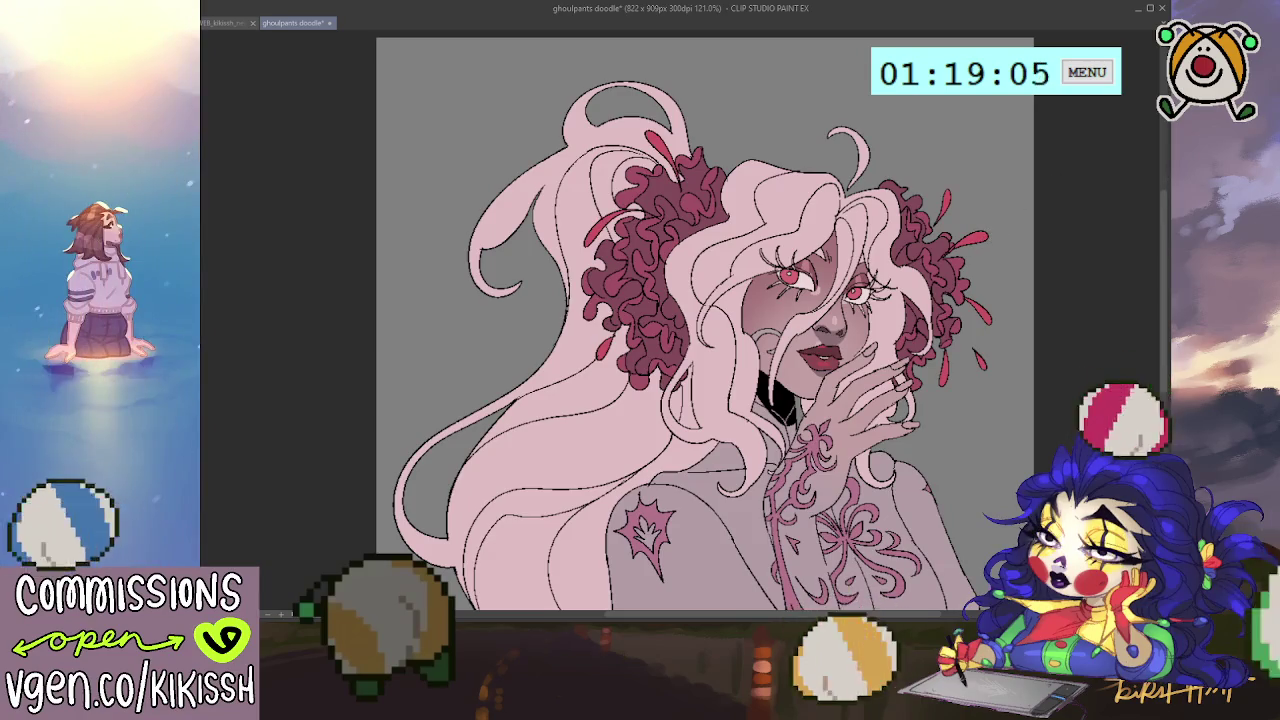
key("alt+BackSpace")
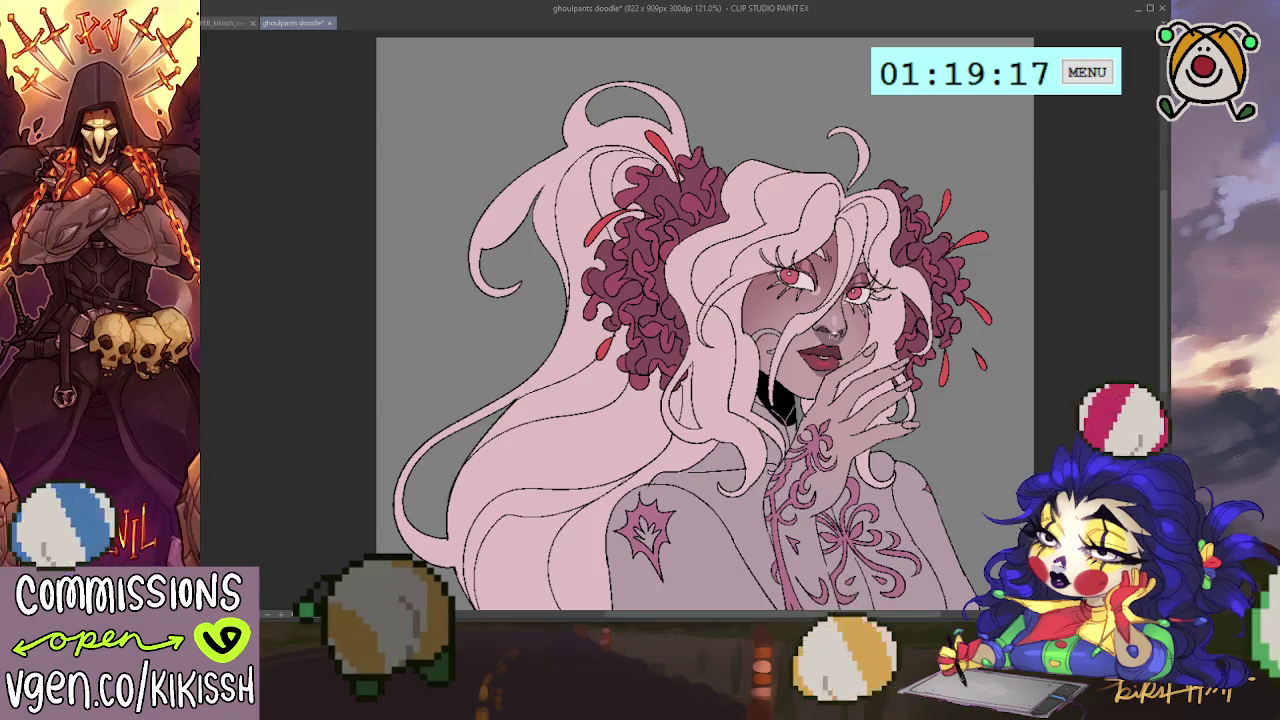
Paint lighter red petal shapes inside the dark flower curls and clear the selection.
left_click_drag(834, 382, 822, 340)
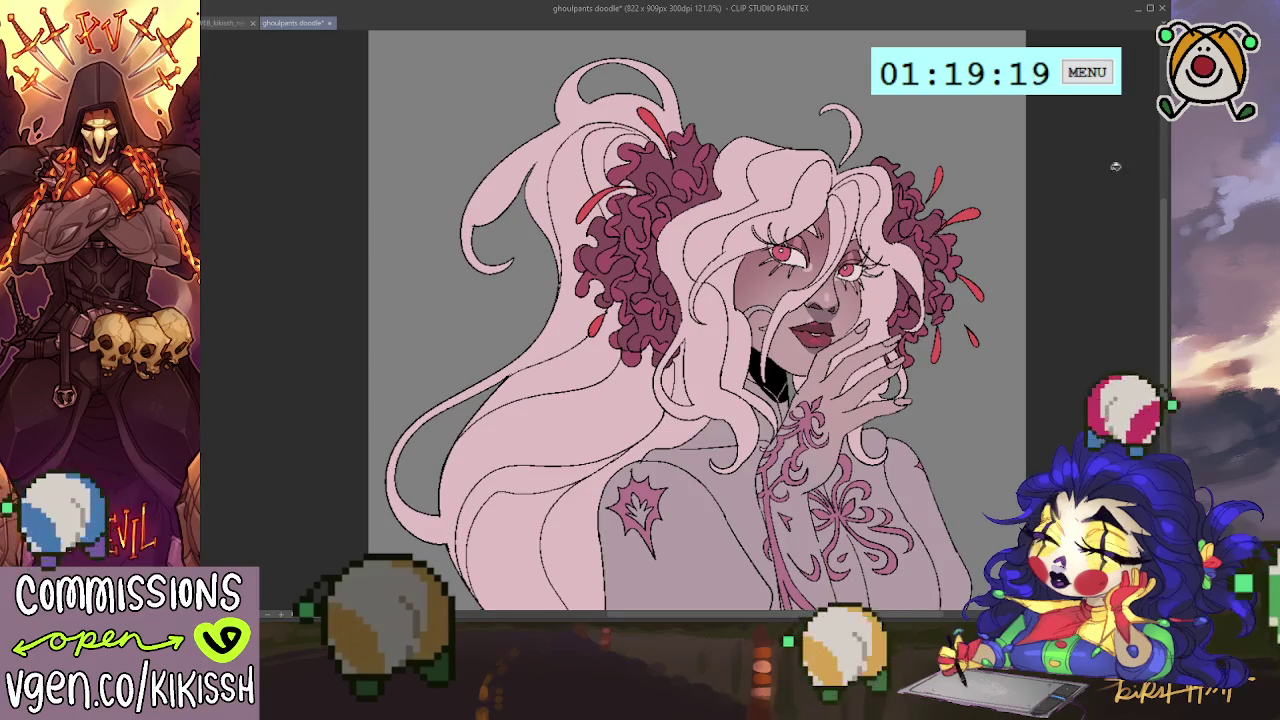
left_click_drag(941, 253, 928, 242)
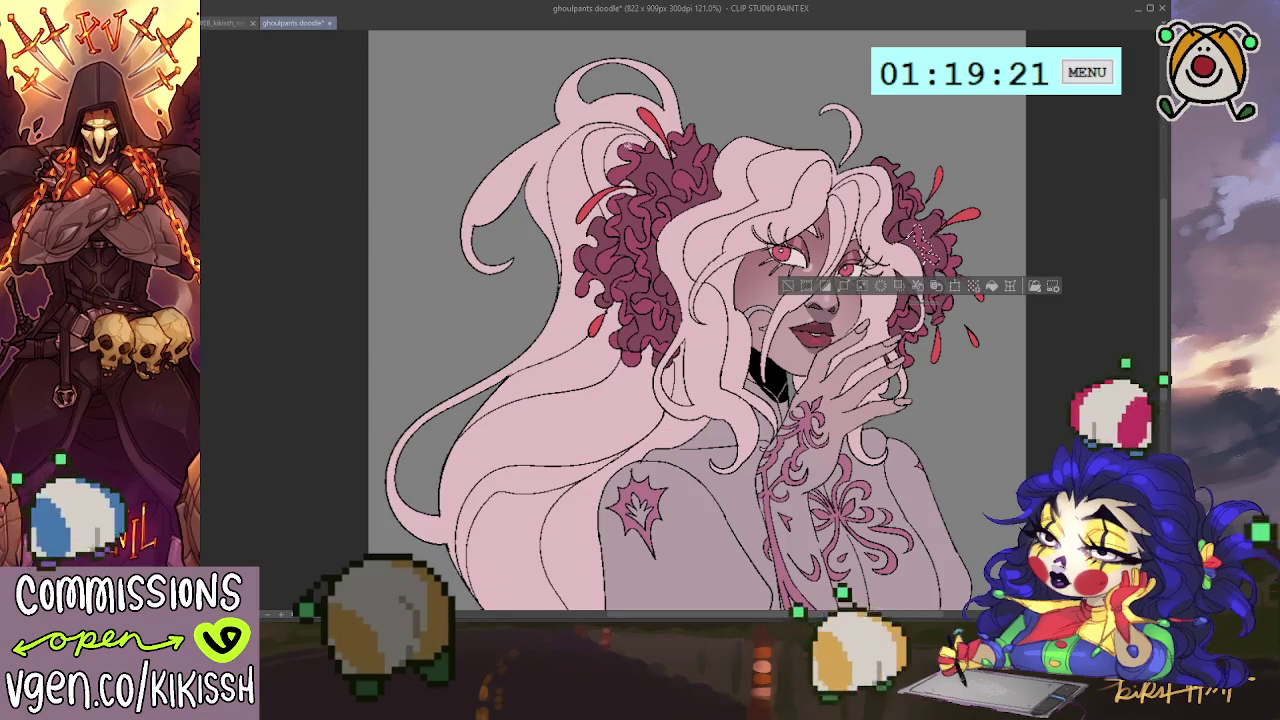
key("ctrl+d")
left_click_drag(660, 288, 612, 362)
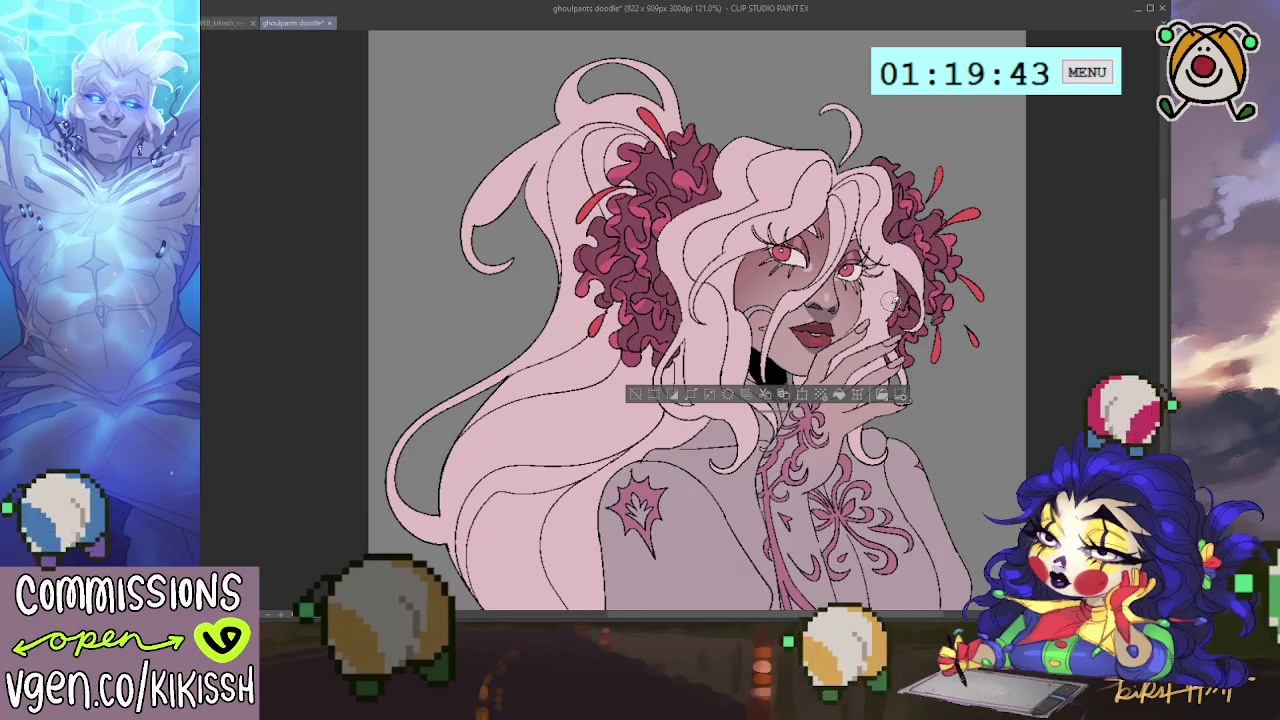
key("ctrl+d")
scroll(933, 300, "down", 1)
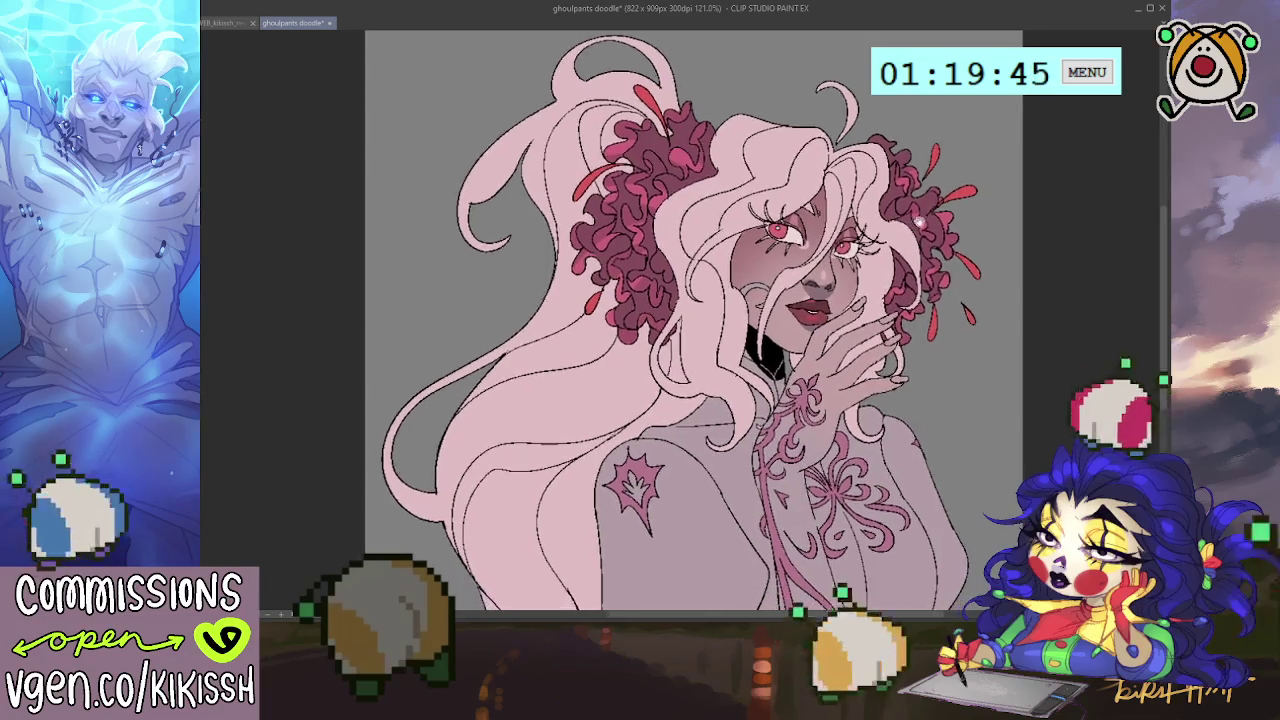
scroll(934, 218, "down", 1)
left_click_drag(934, 218, 933, 233)
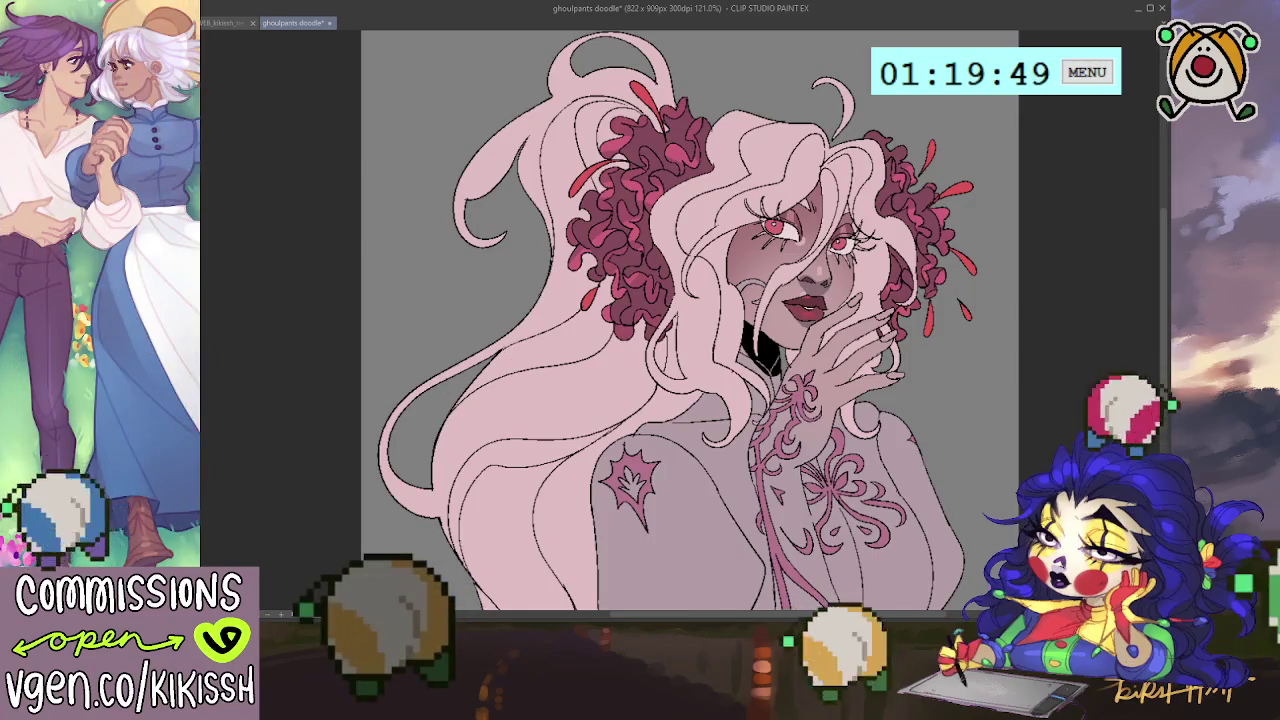
Clear the line-art selection, then try and undo a pink test stroke across the face.
key("ctrl+shift+i")
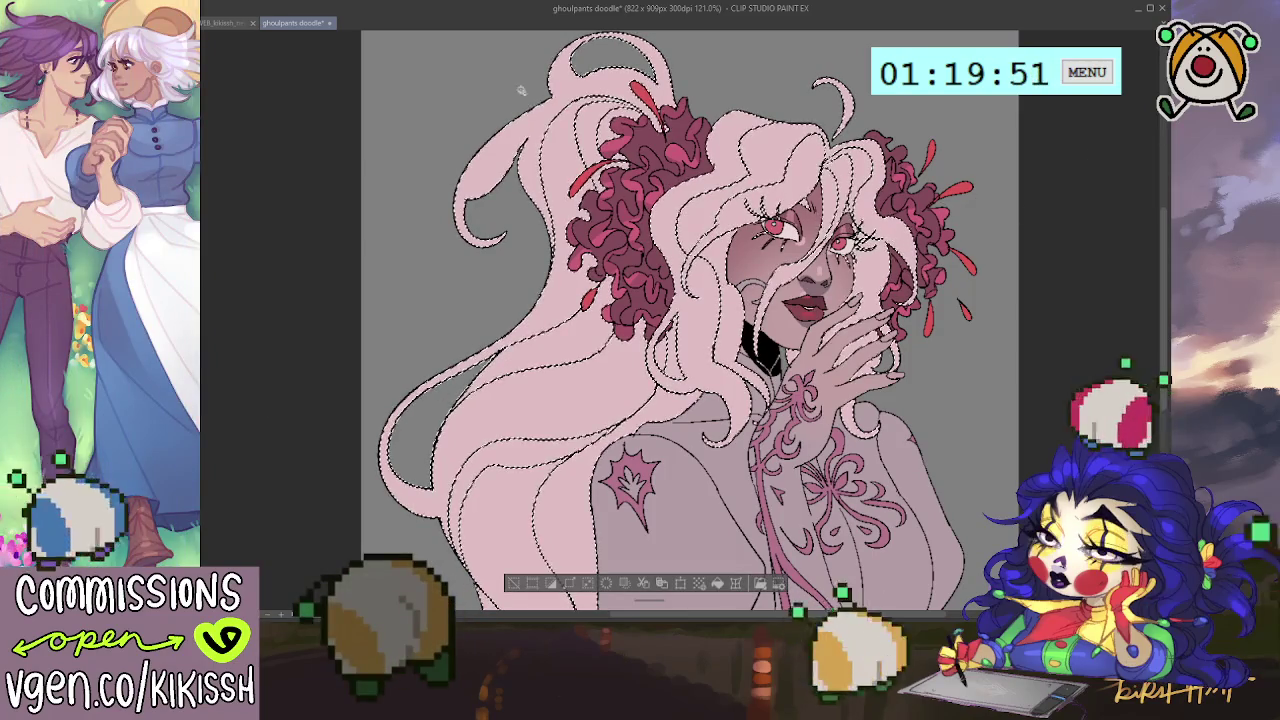
key("ctrl+d")
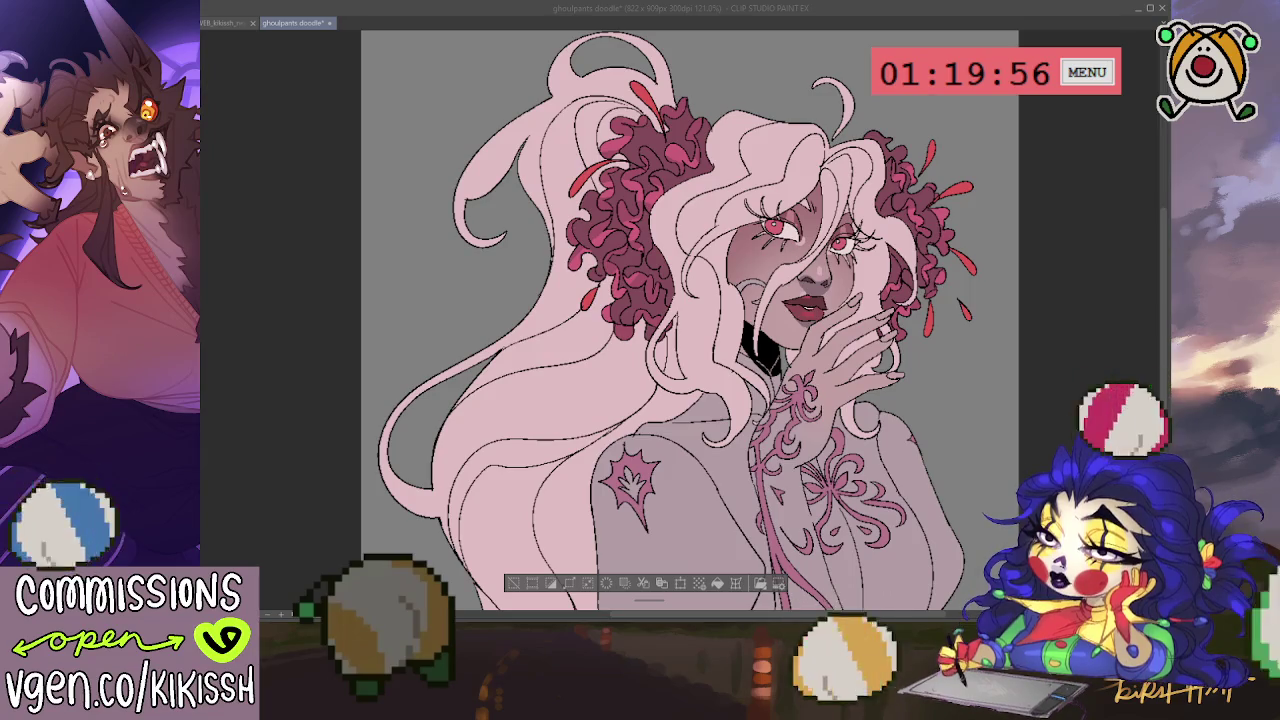
left_click(700, 258)
left_click_drag(680, 160, 900, 240)
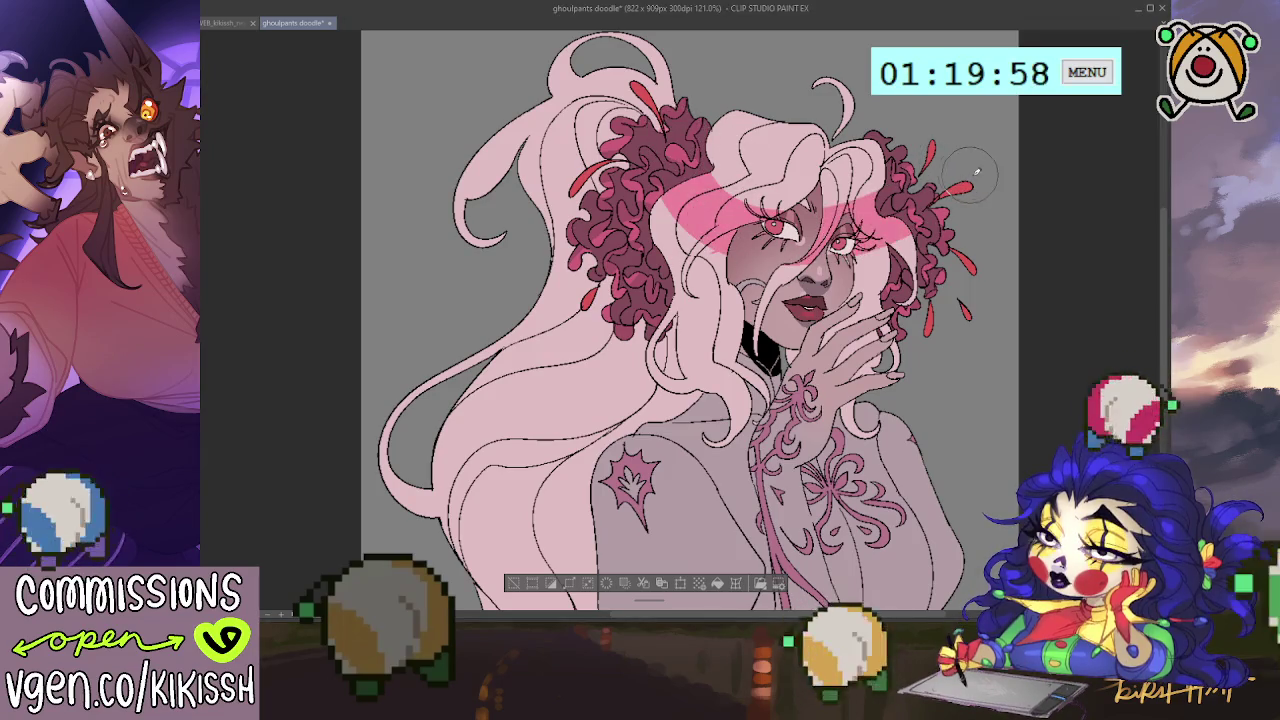
key("ctrl+z")
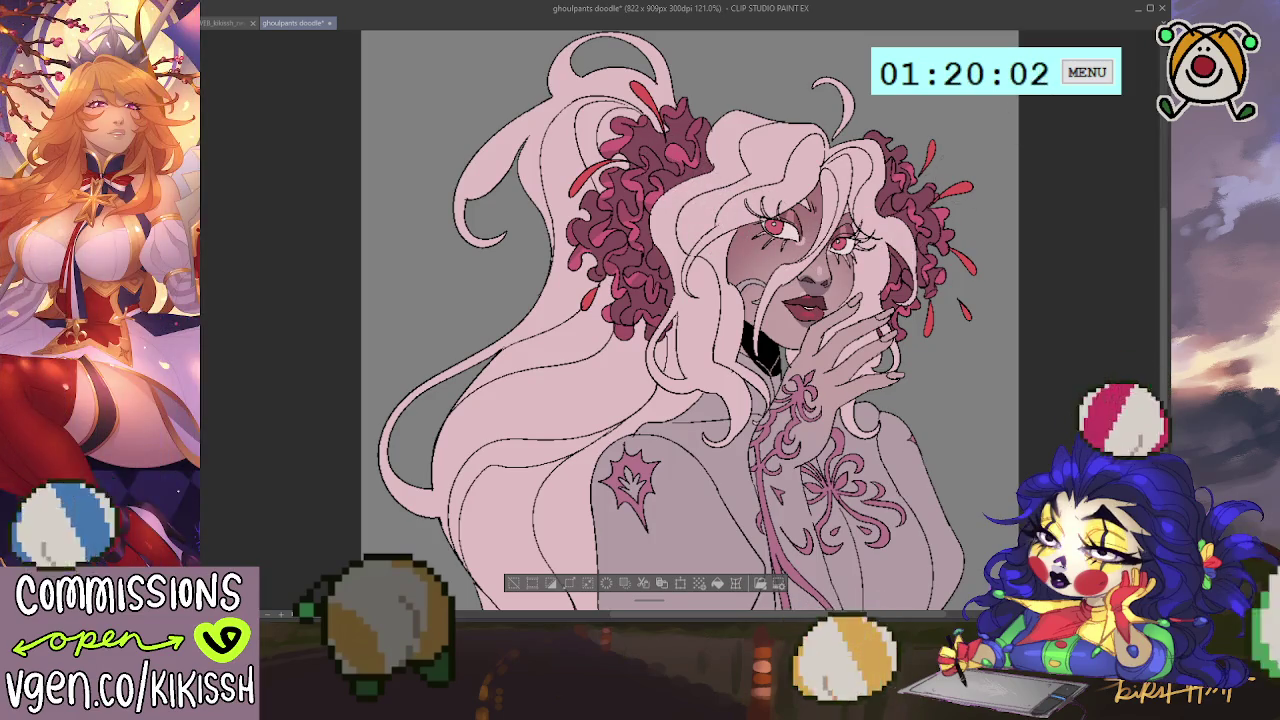
Paint the pale pink highlight across the forehead and upper hair, plus a cheek stroke.
left_click_drag(674, 170, 900, 240)
key("ctrl+z")
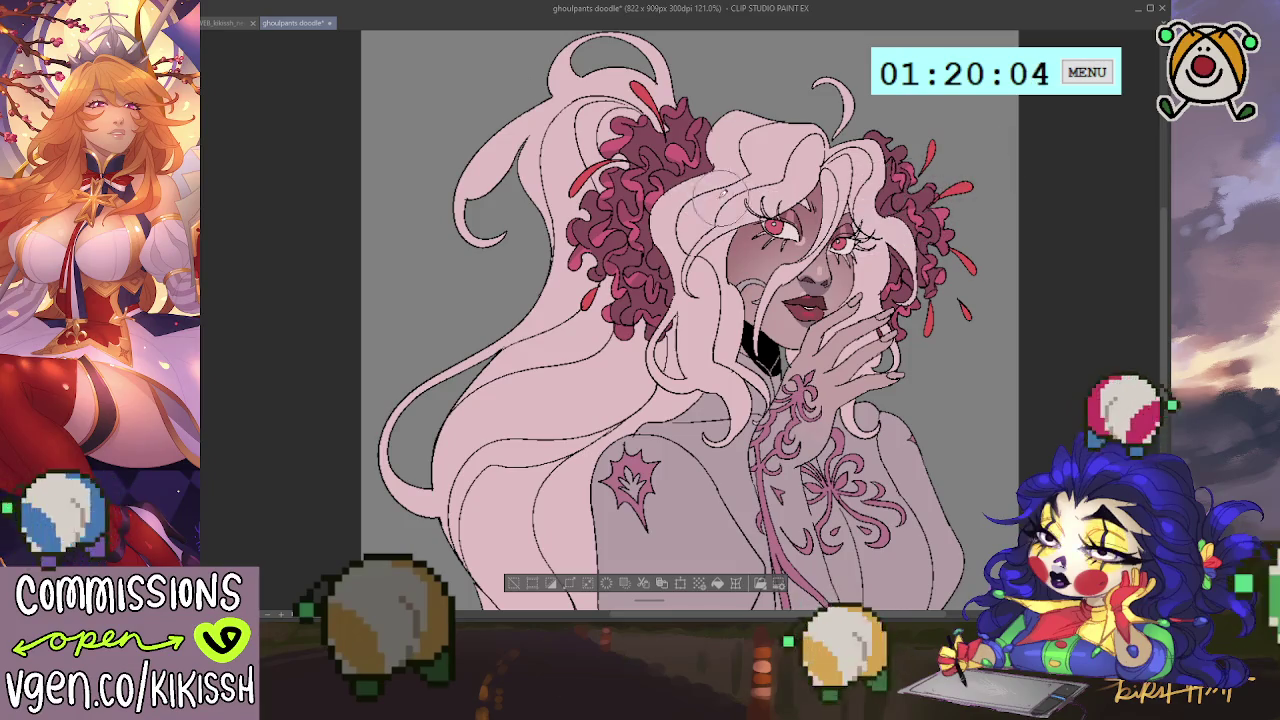
left_click_drag(895, 190, 790, 185)
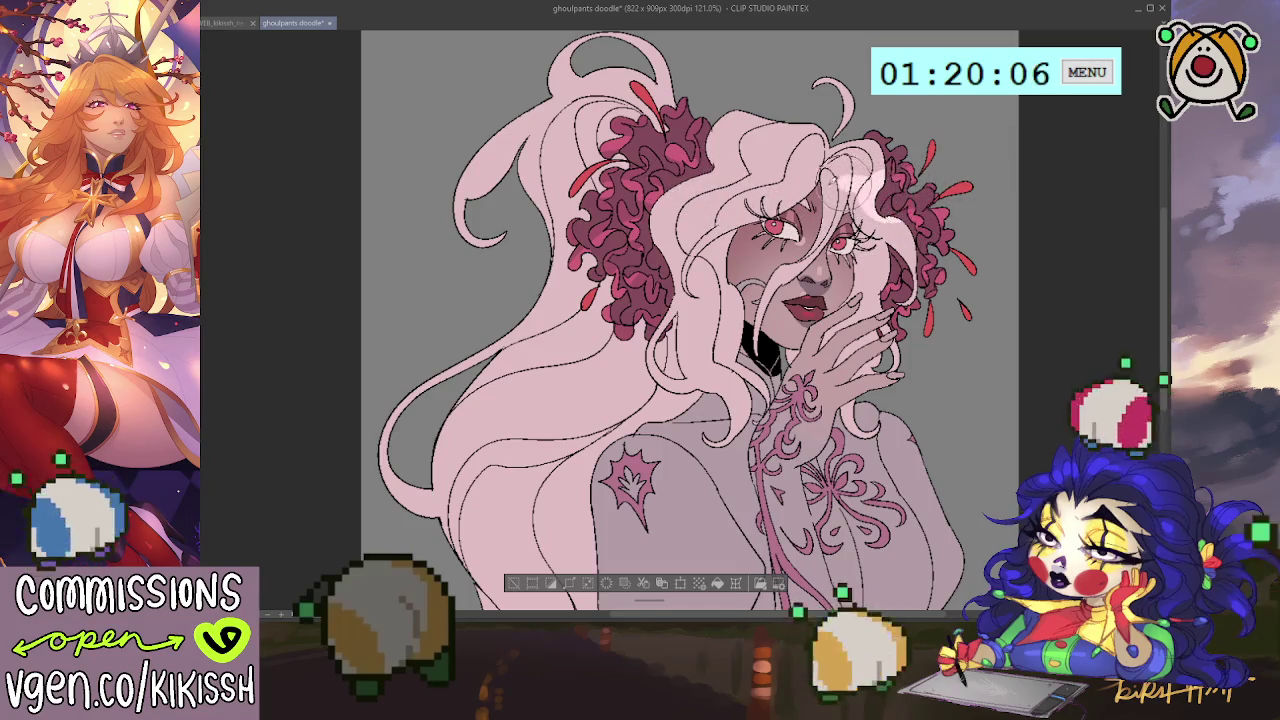
key("ctrl+z")
left_click_drag(670, 150, 915, 165)
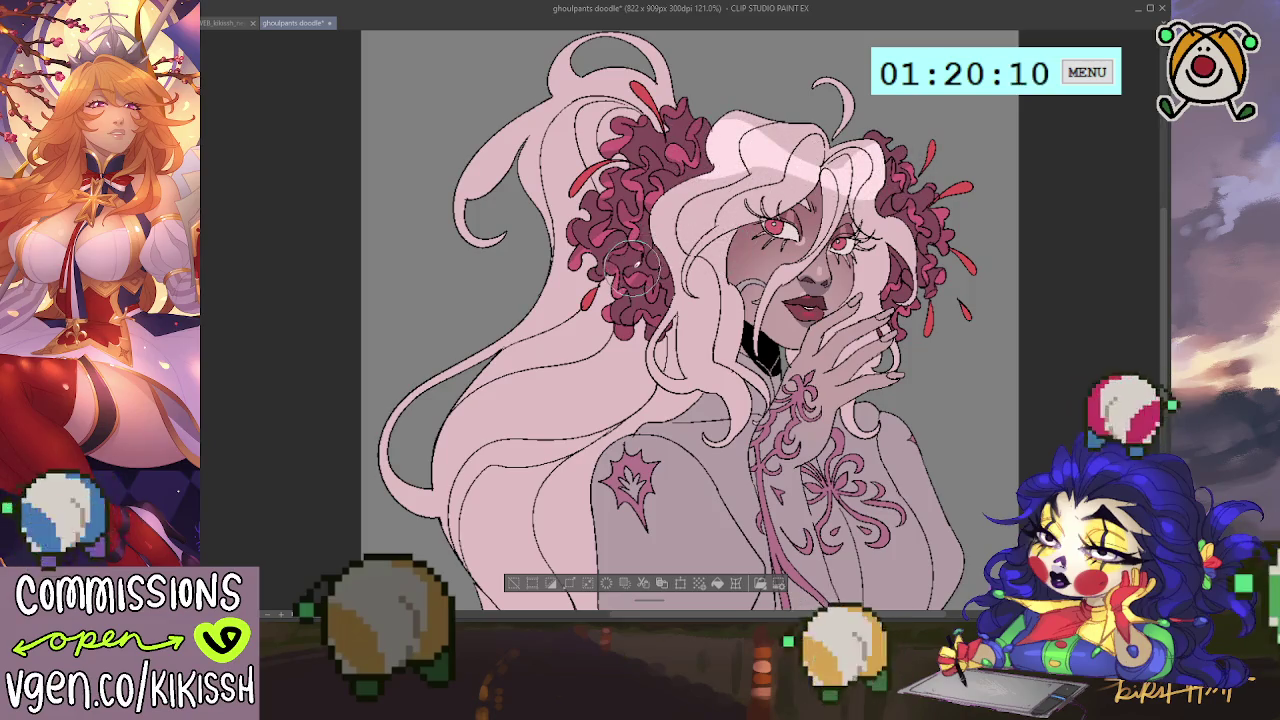
left_click_drag(750, 285, 875, 295)
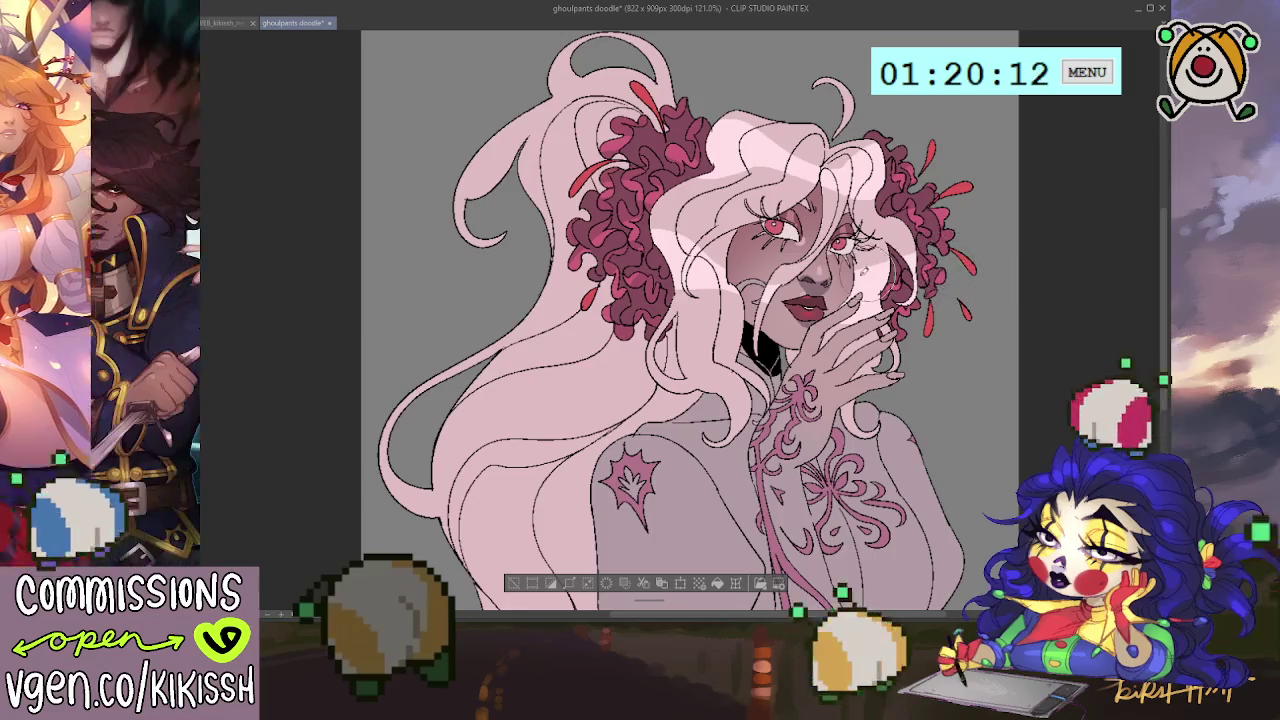
Undo the stray face stroke and repaint pale pink highlight bands across the top of the hair.
key("ctrl+z")
key("ctrl+z")
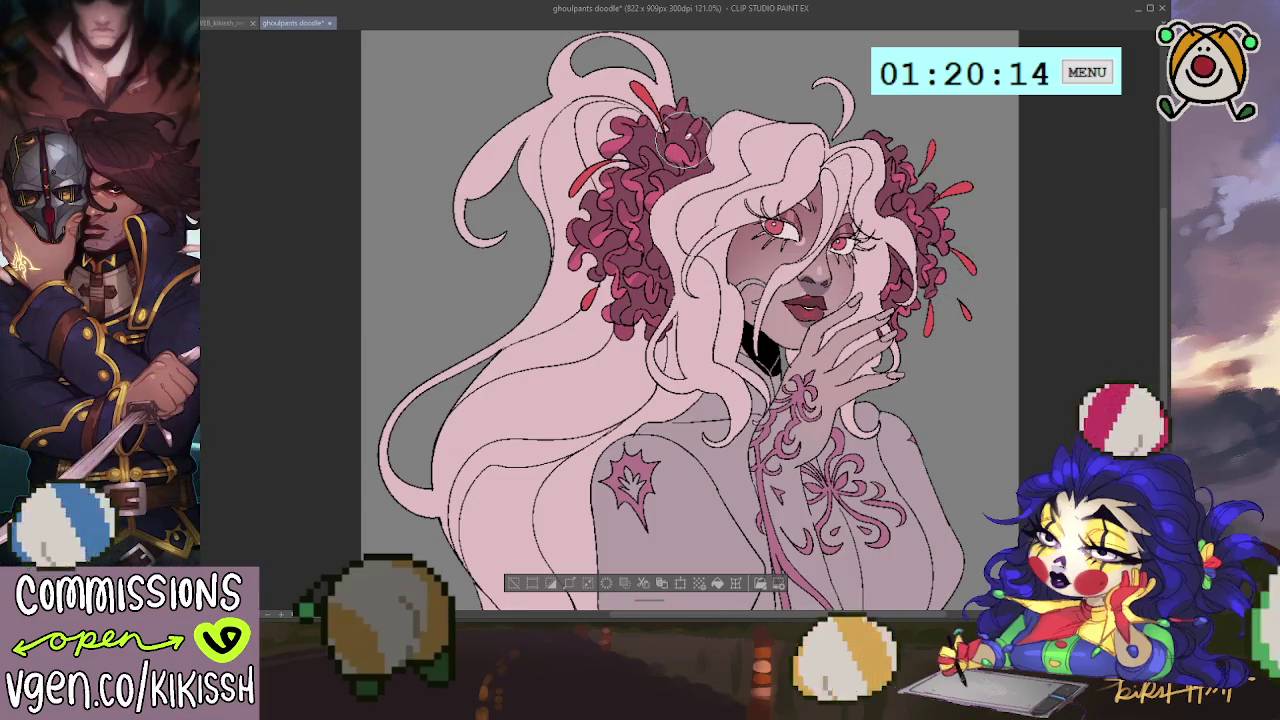
mouse_move(665, 140)
left_mouse_down()
mouse_move(905, 170)
mouse_move(930, 190)
left_mouse_up()
key("ctrl+z")
mouse_move(670, 130)
left_mouse_down()
mouse_move(790, 150)
mouse_move(850, 200)
left_mouse_up()
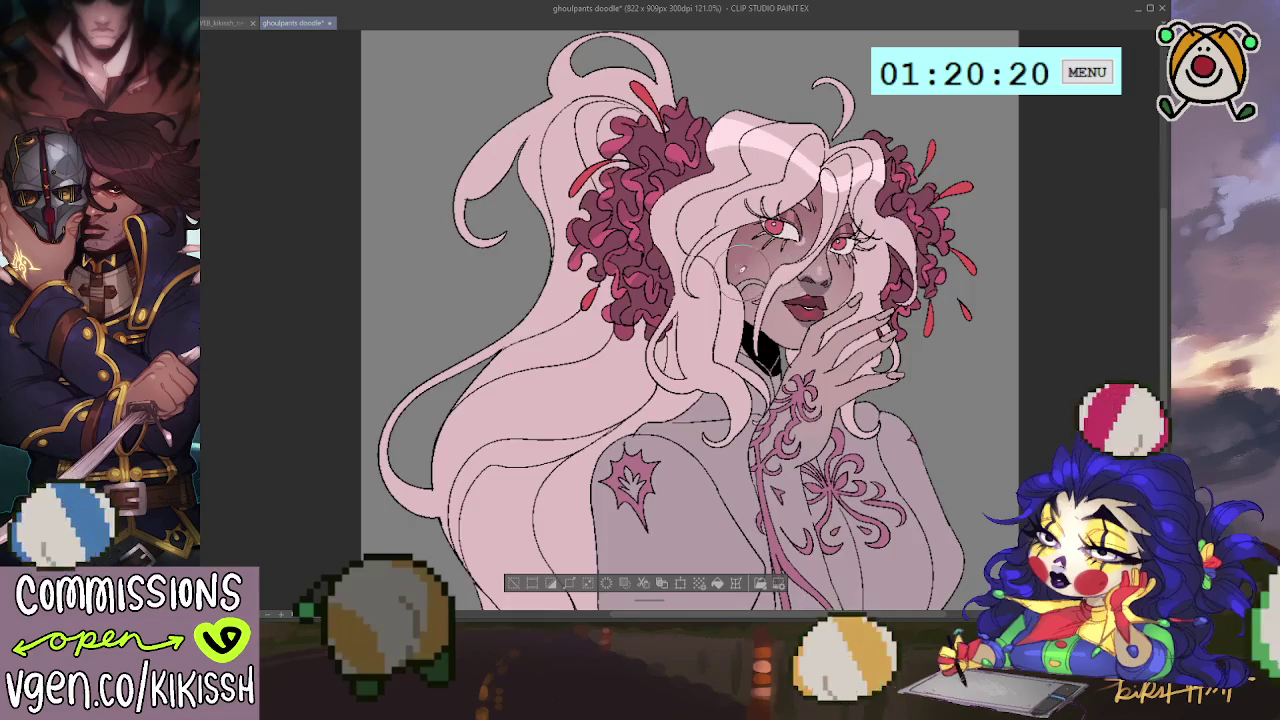
Add highlight strands over the forehead hair and a band near the hand, then shift the view down.
left_click_drag(610, 195, 680, 235)
left_click_drag(660, 190, 750, 240)
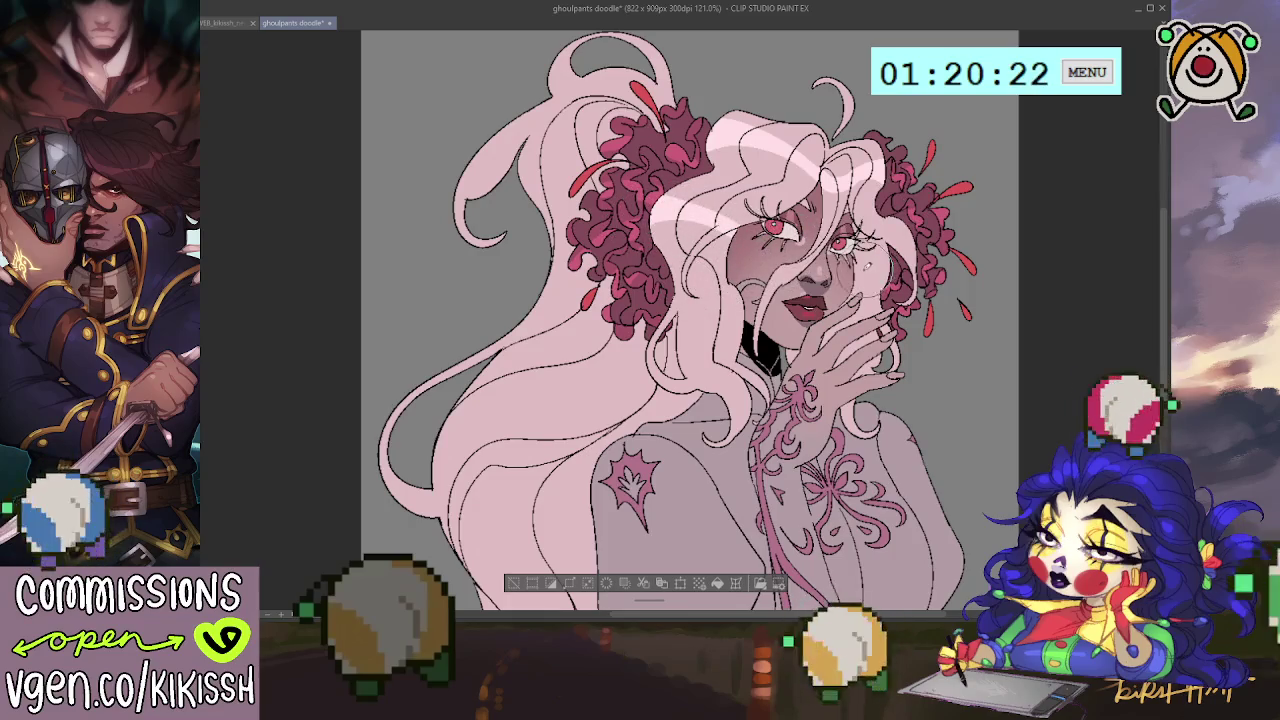
left_click_drag(845, 250, 885, 275)
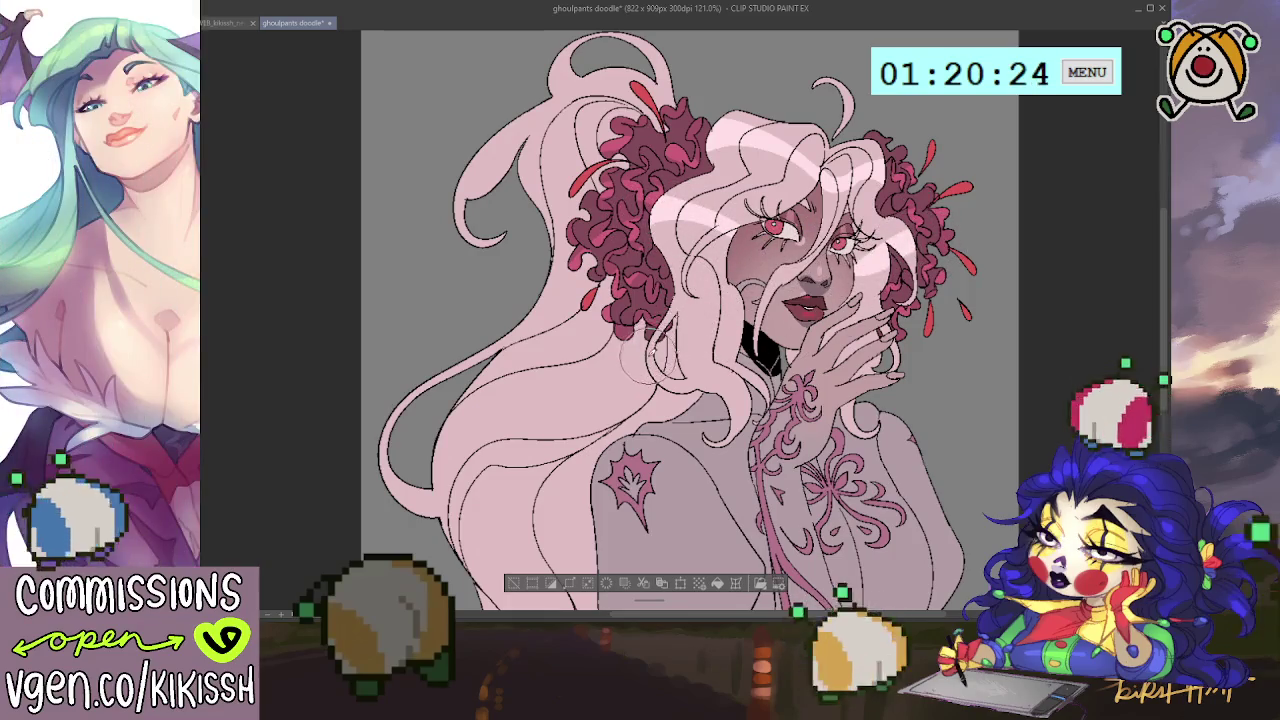
left_click_drag(635, 358, 740, 335)
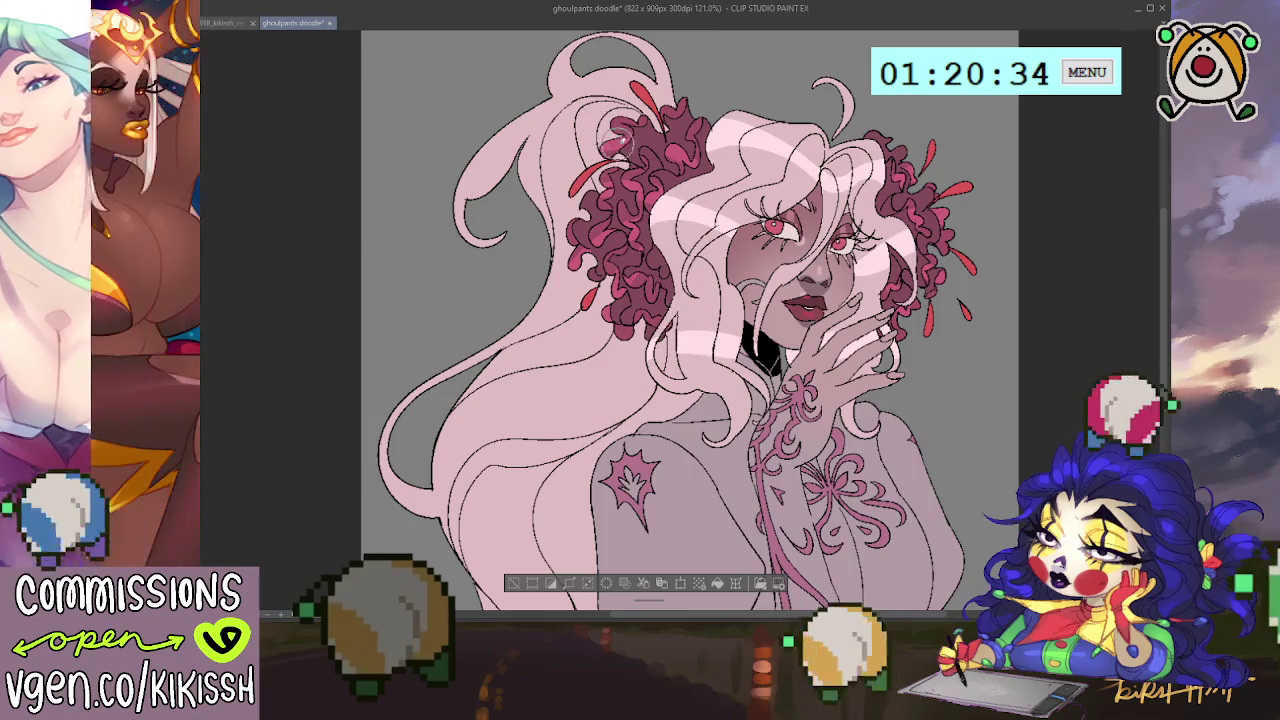
left_click_drag(644, 90, 656, 118)
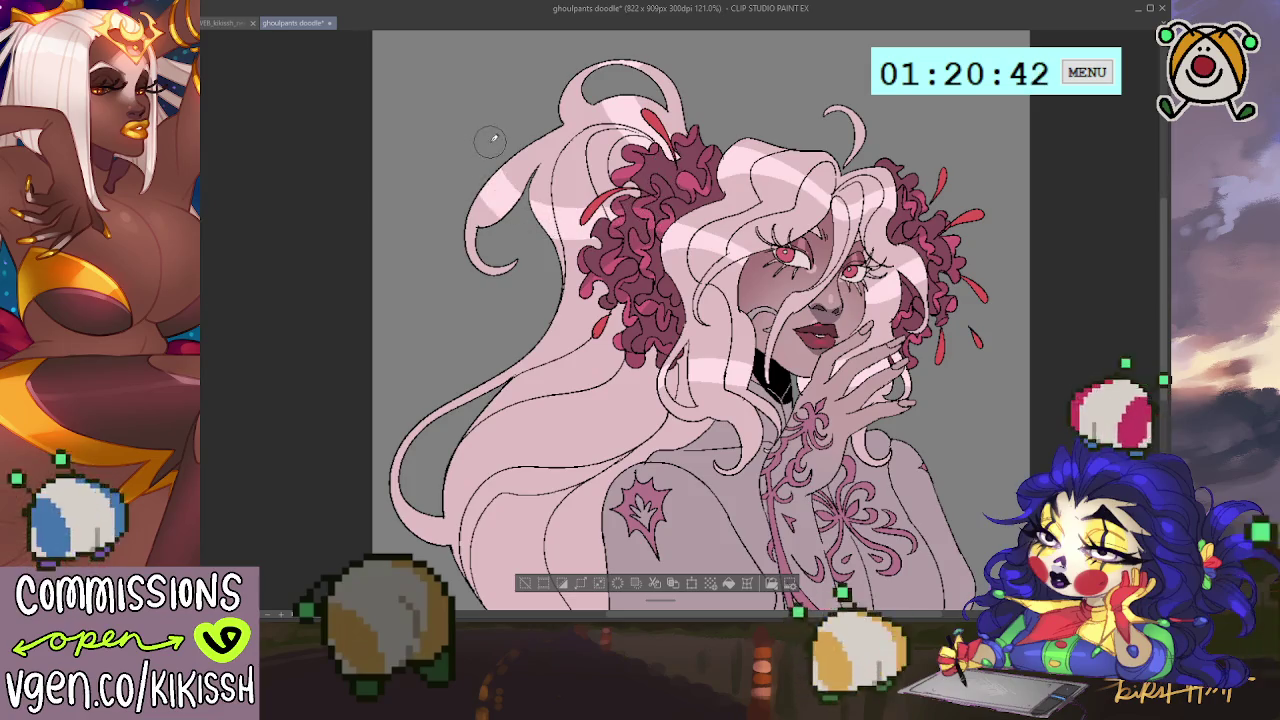
scroll(645, 300, "down", 2)
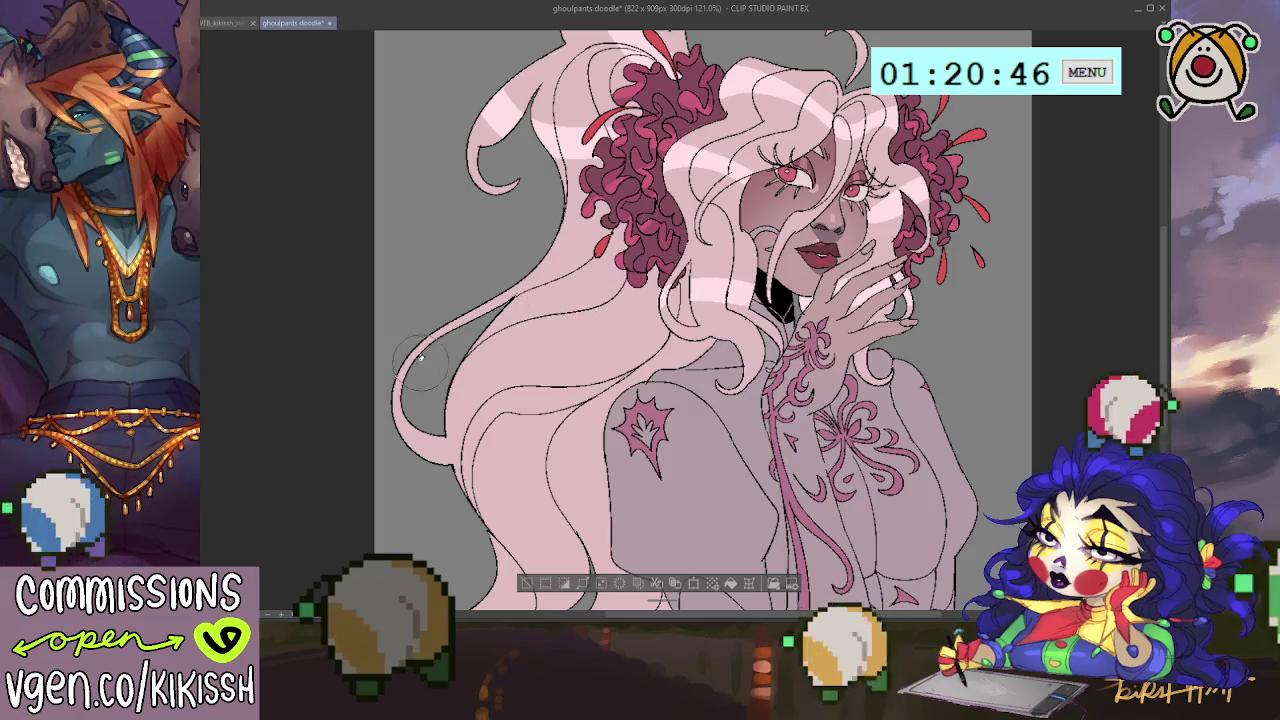
Try a highlight band sweeping up the lower left hair, undo it, and reframe the figure.
mouse_move(465, 400)
left_mouse_down()
mouse_move(590, 345)
mouse_move(730, 375)
mouse_move(580, 345)
mouse_move(455, 400)
mouse_move(449, 234)
left_mouse_up()
key("ctrl+z")
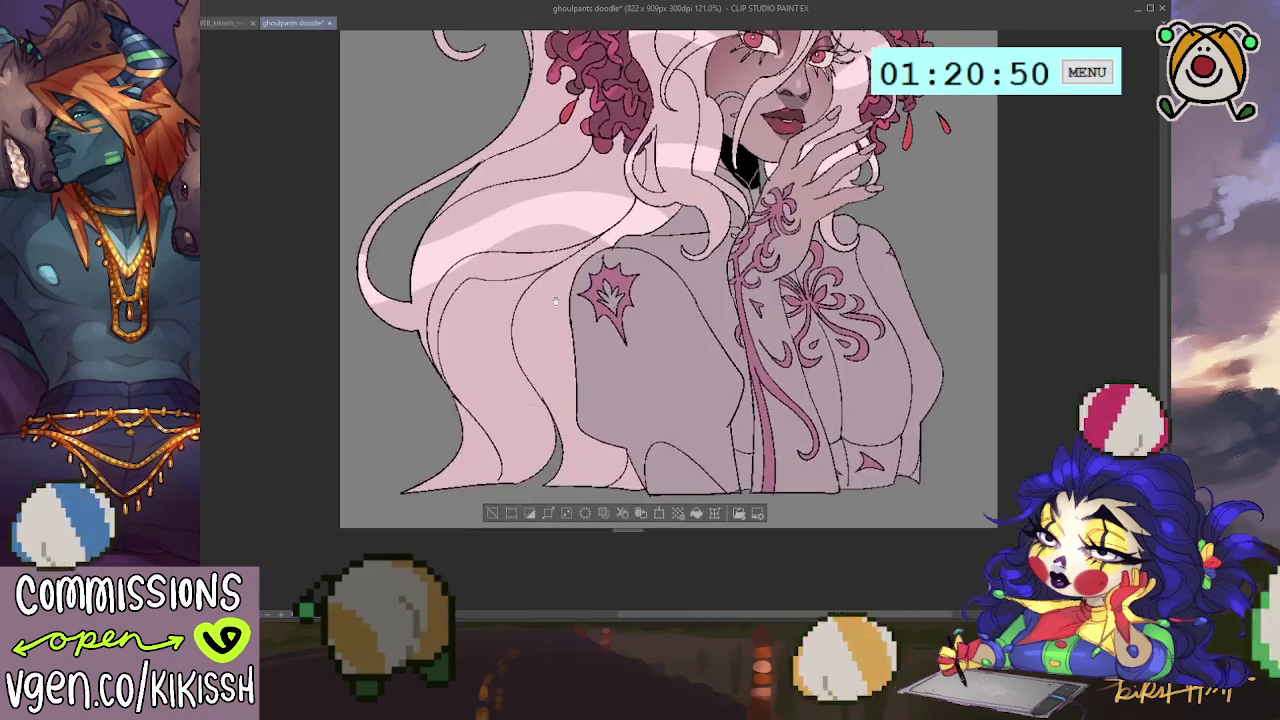
mouse_move(728, 395)
left_mouse_down()
mouse_move(786, 519)
mouse_move(763, 495)
left_mouse_up()
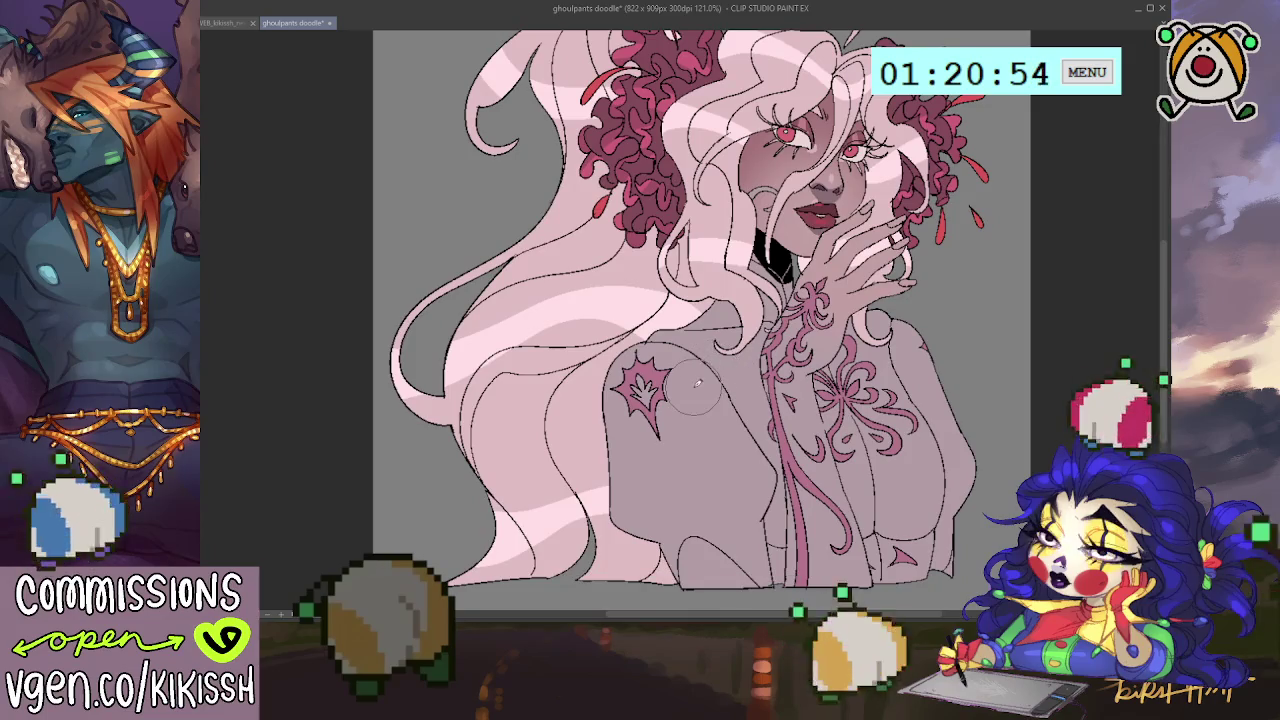
left_click_drag(726, 230, 744, 265)
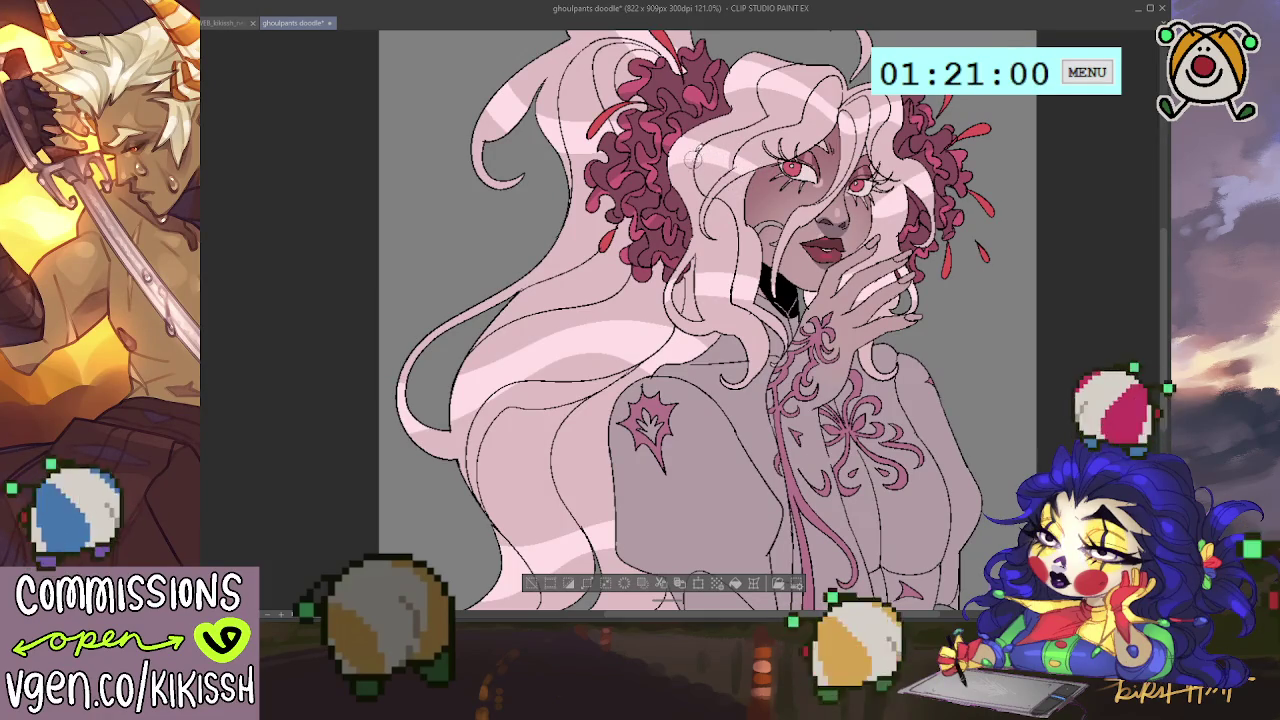
left_click_drag(733, 131, 698, 175)
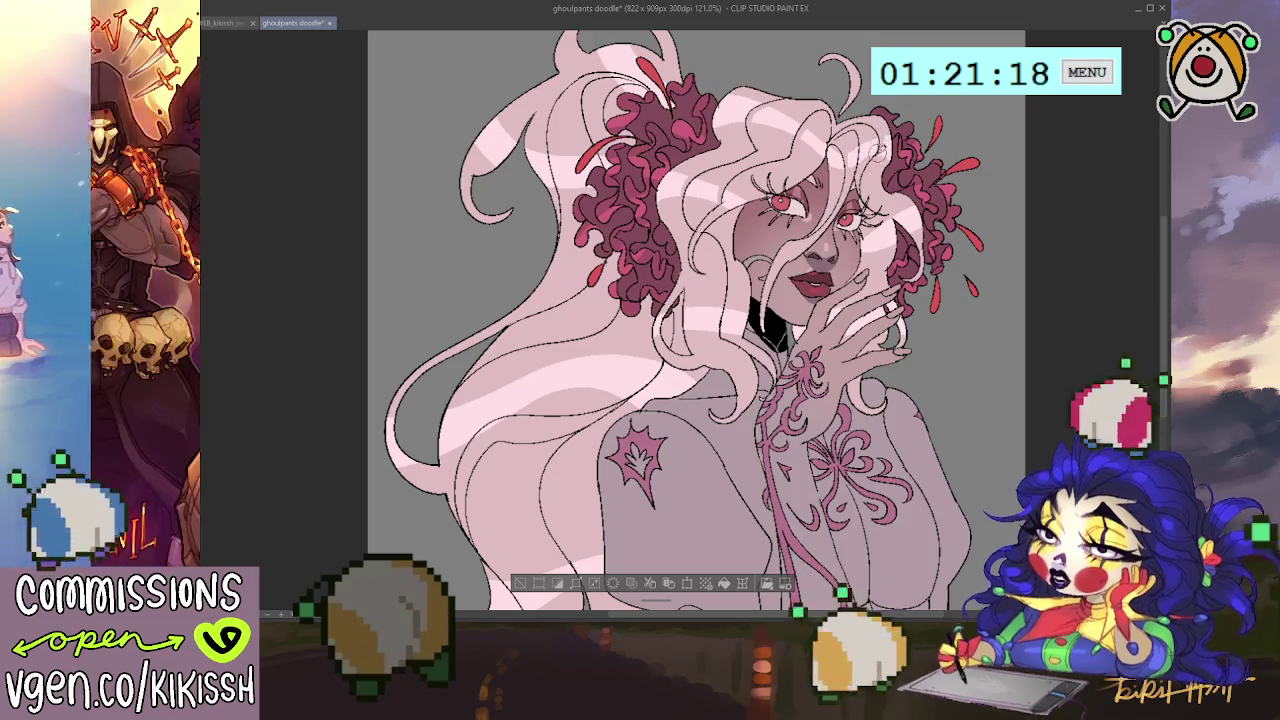
Pan and tilt the canvas to bring the long hair on the left into view.
left_click_drag(880, 140, 854, 100)
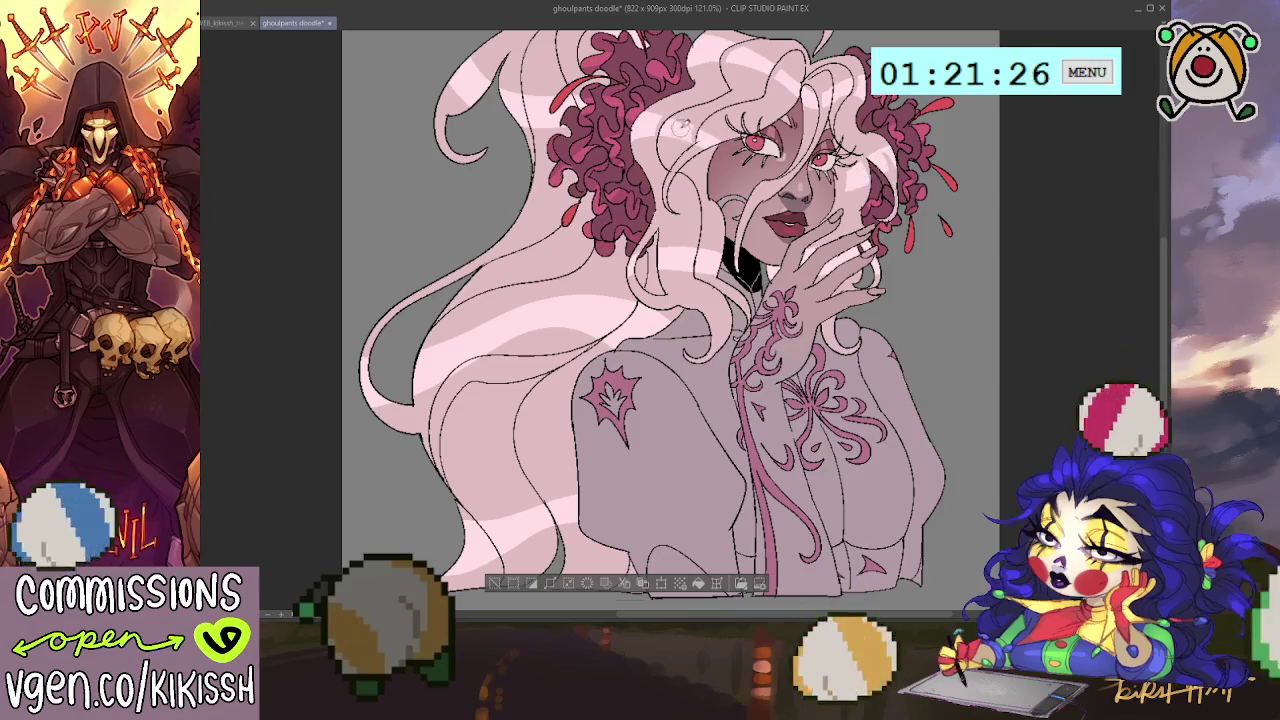
key("minus")
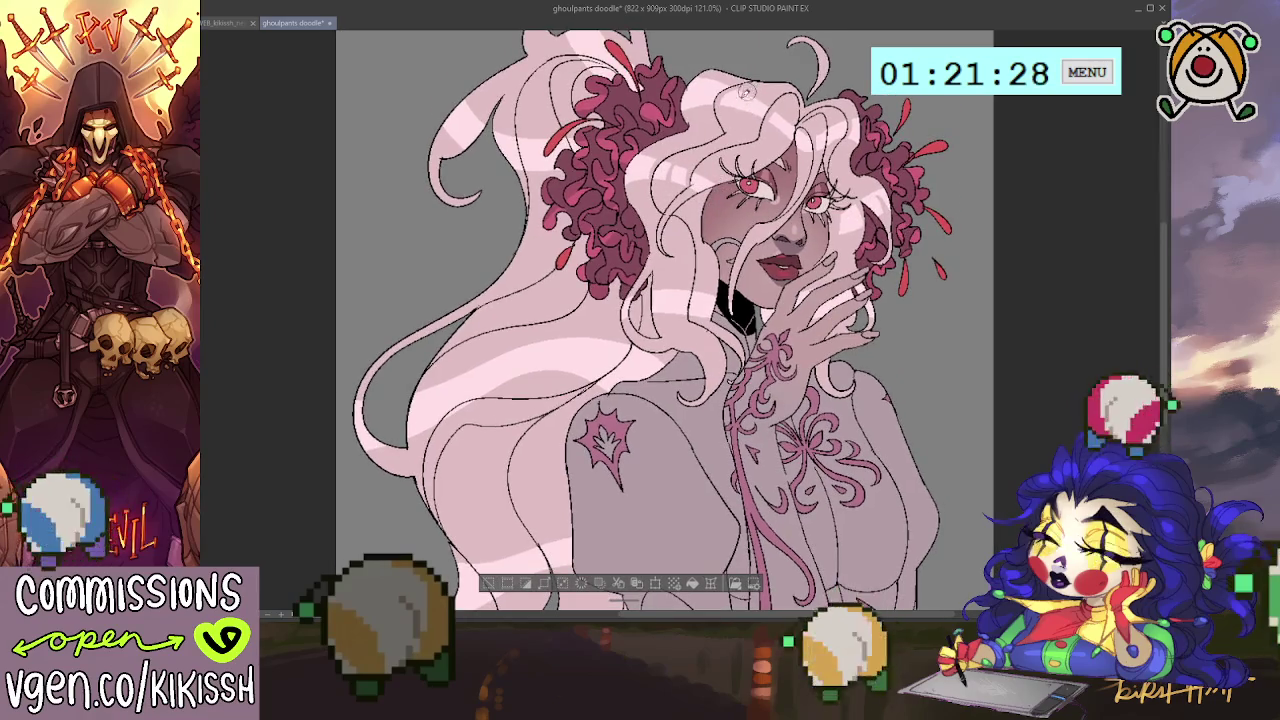
key("asciicircum")
left_click_drag(688, 258, 685, 238)
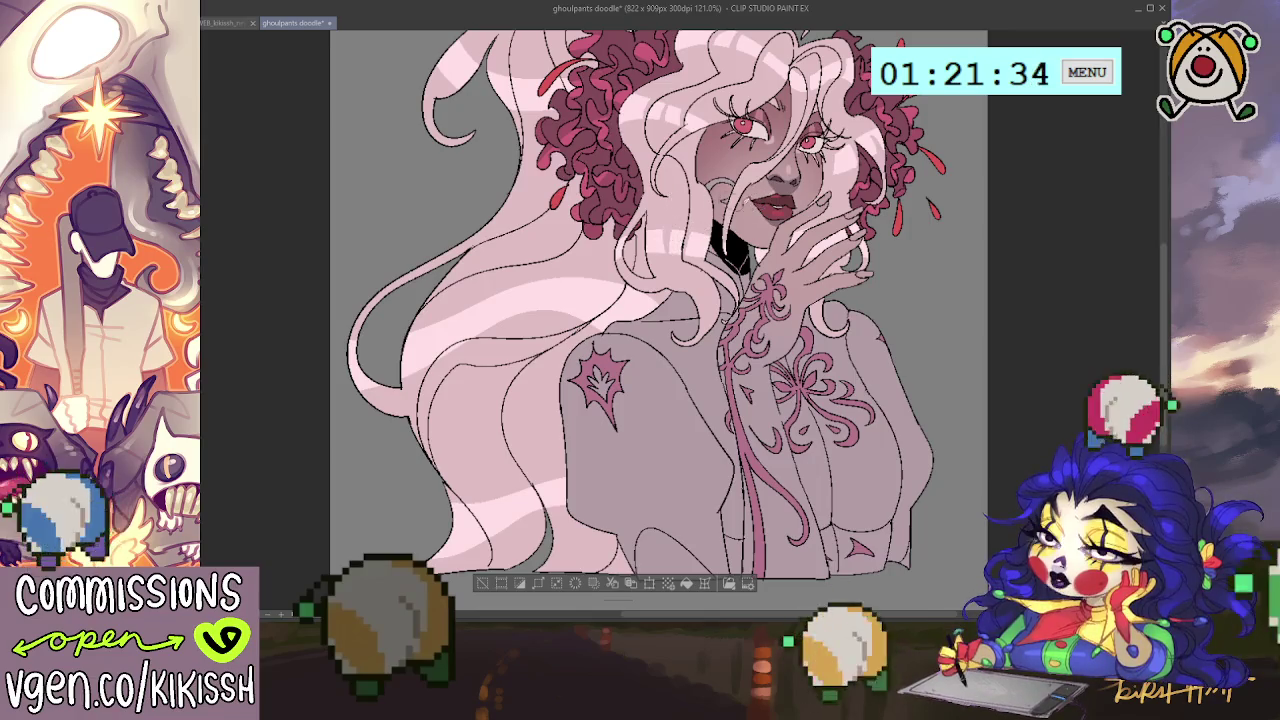
left_click_drag(830, 216, 910, 320)
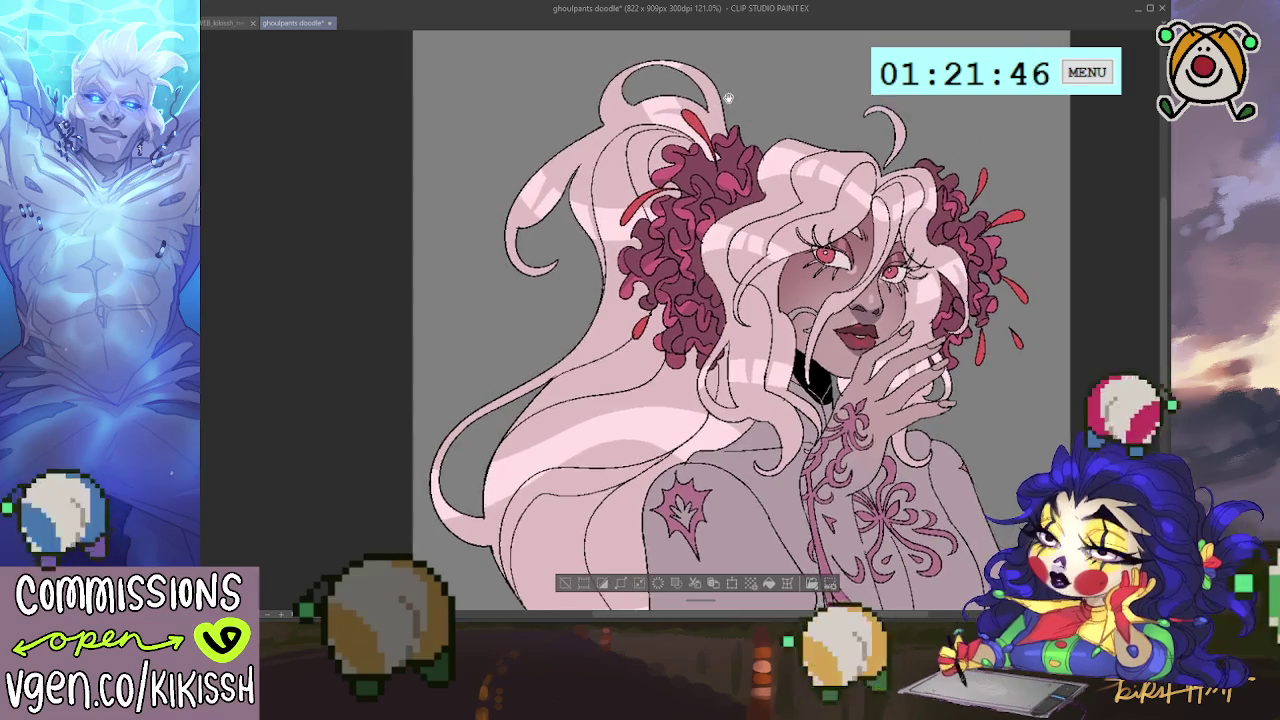
left_click_drag(706, 95, 731, 75)
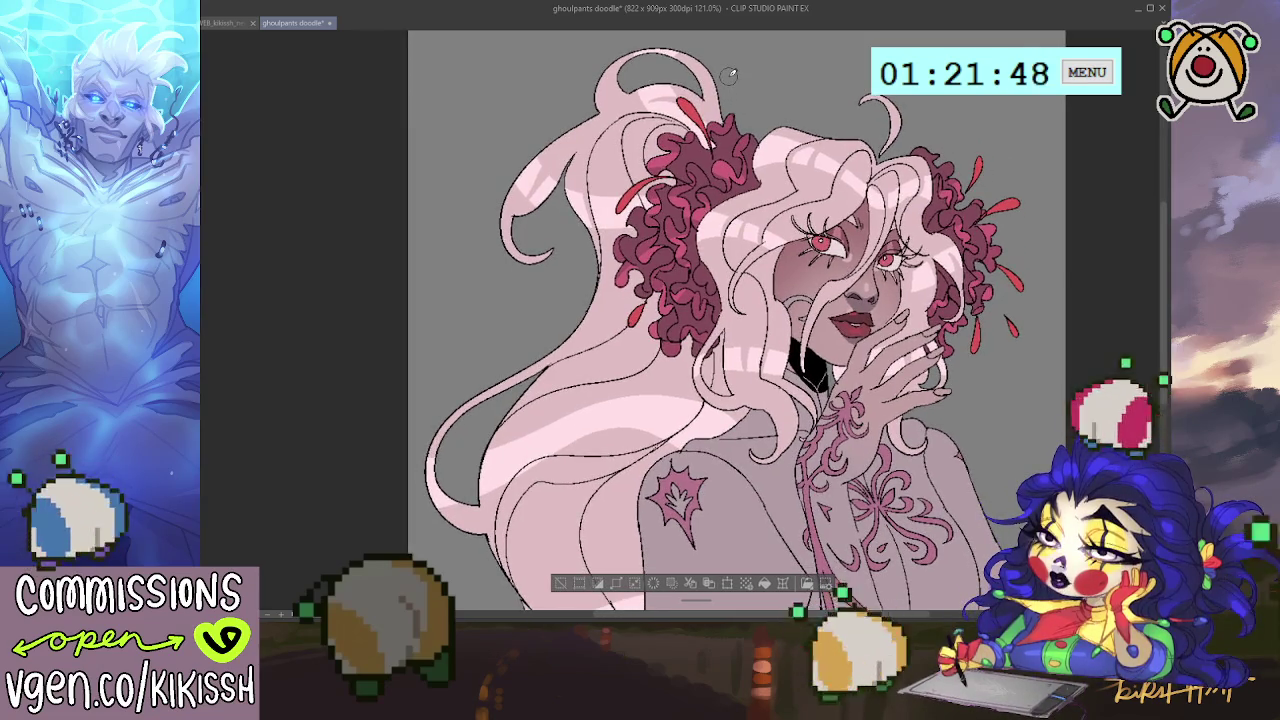
left_click_drag(668, 436, 713, 366)
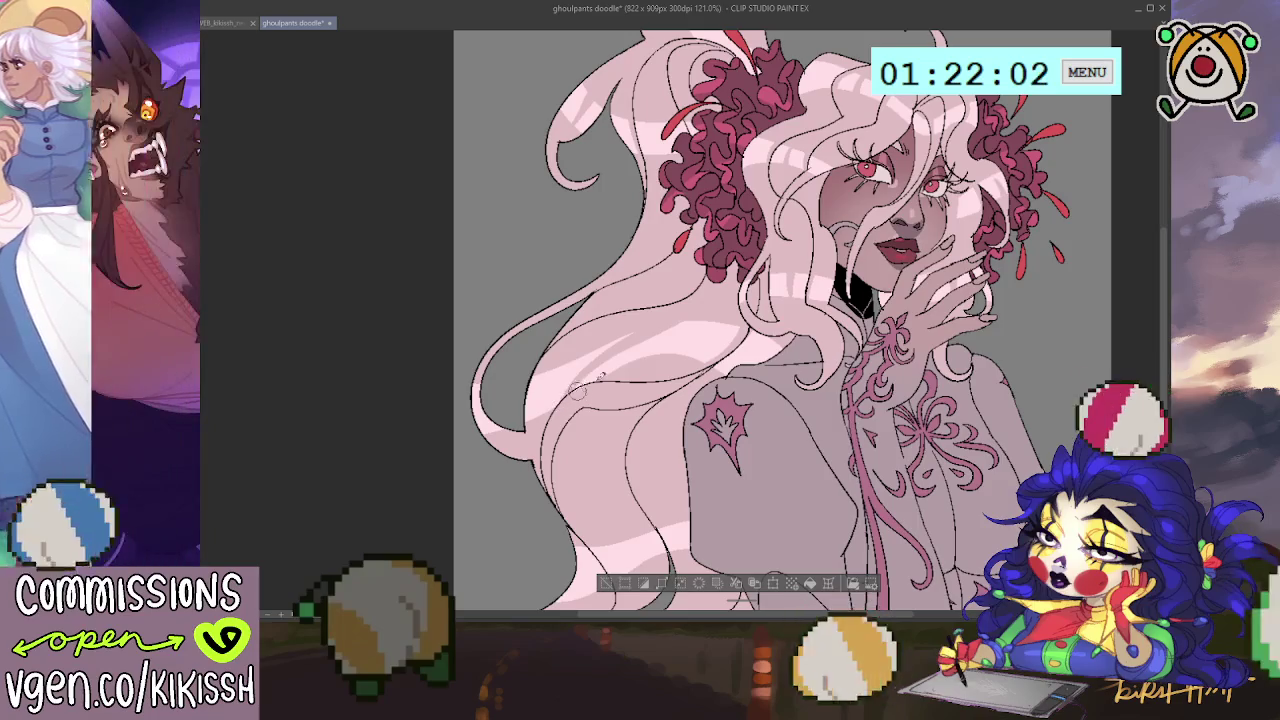
scroll(660, 350, "down", 2)
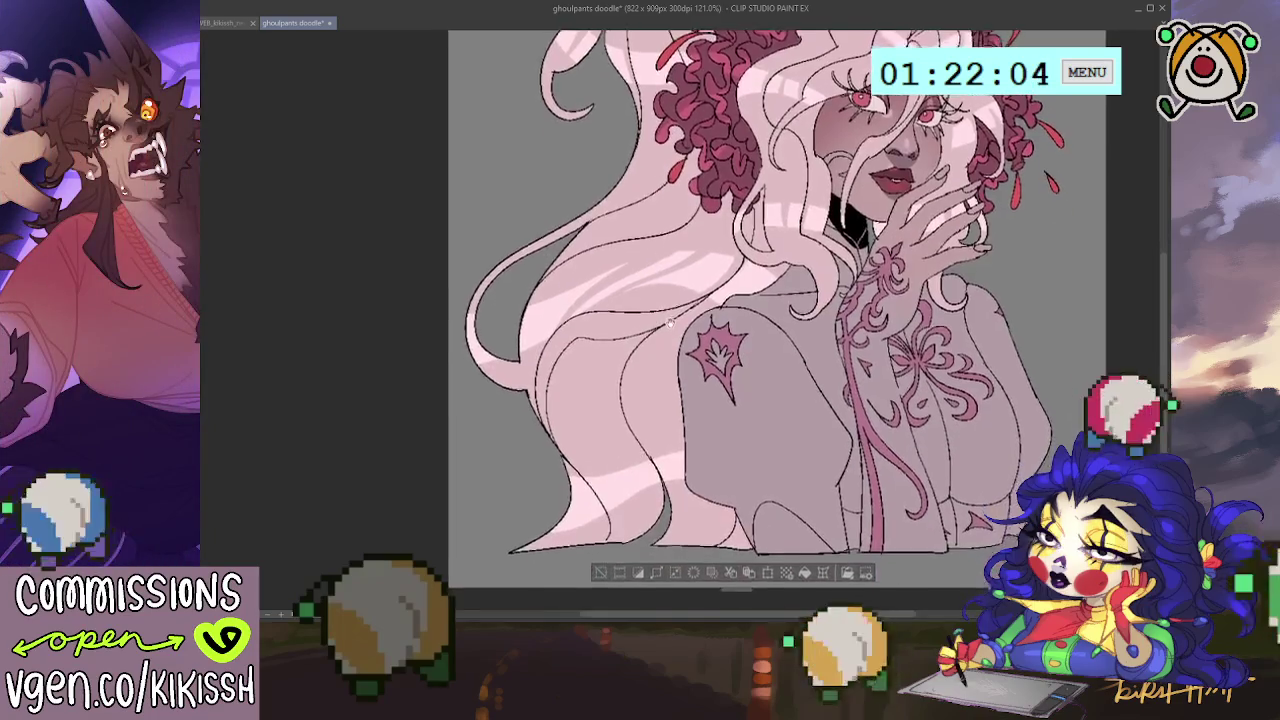
scroll(665, 335, "down", 1)
scroll(671, 321, "down", 1)
scroll(670, 335, "down", 1)
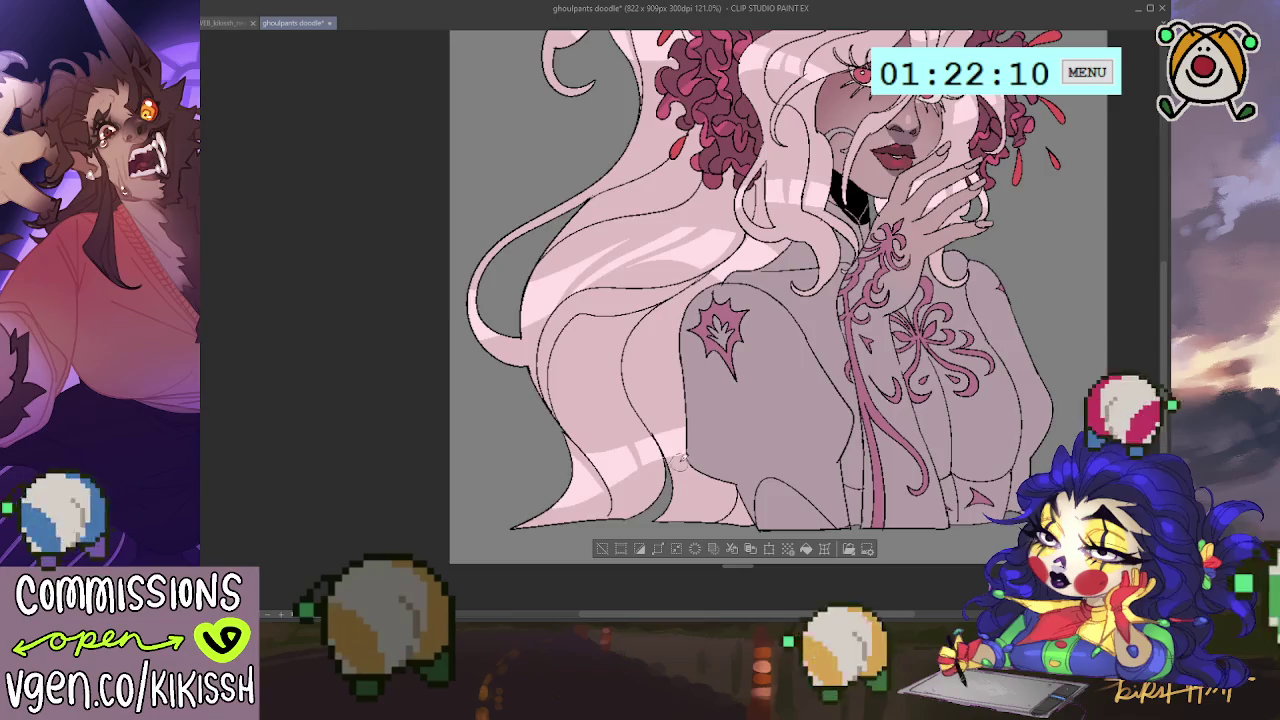
scroll(720, 330, "up", 5)
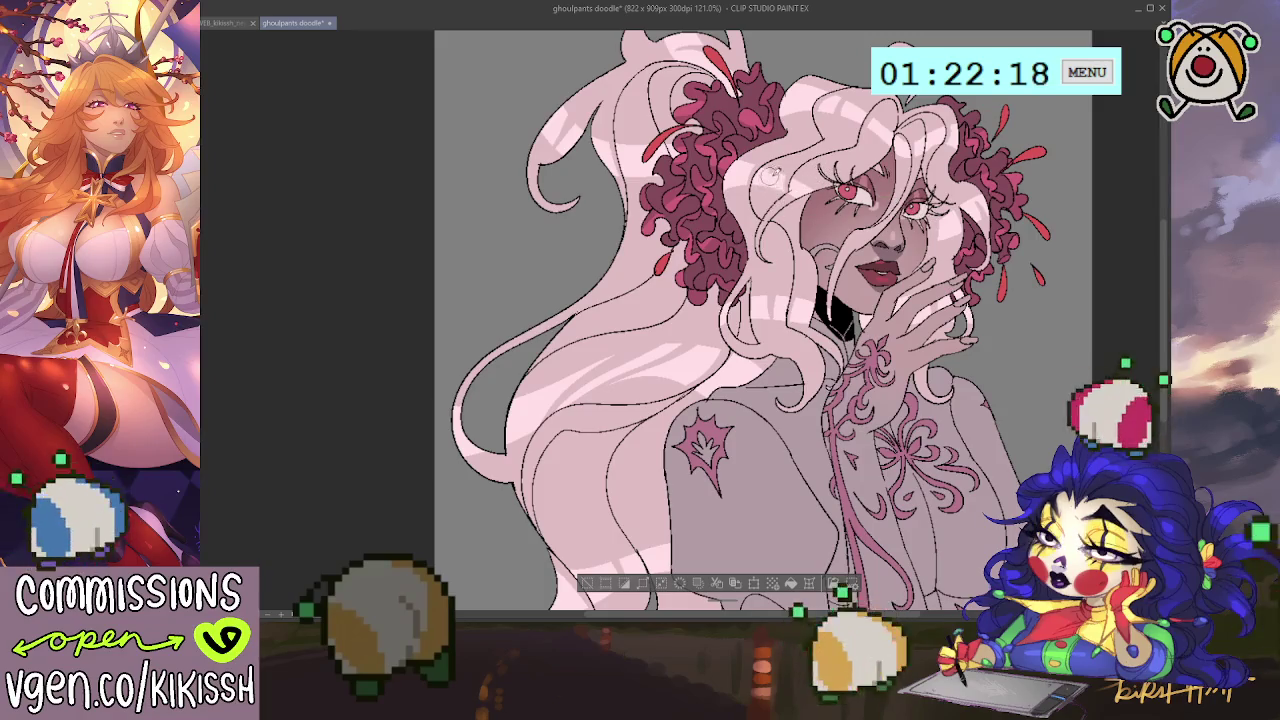
scroll(864, 180, "up", 2)
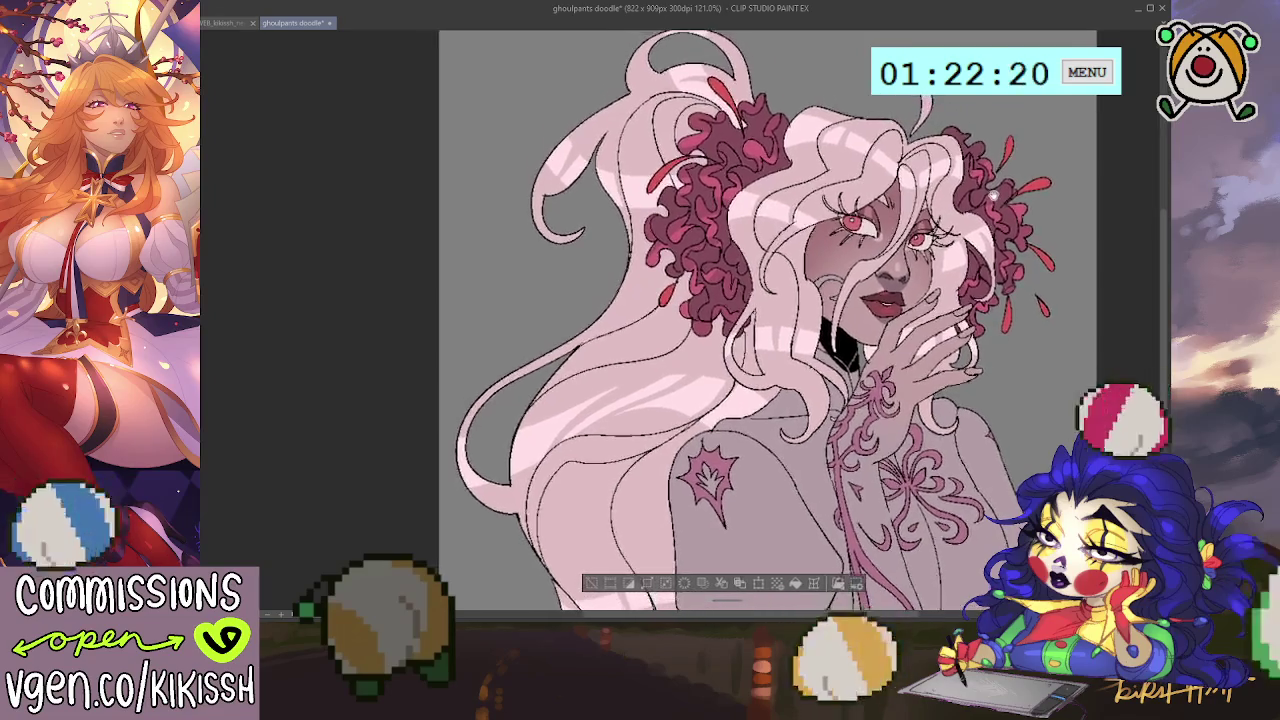
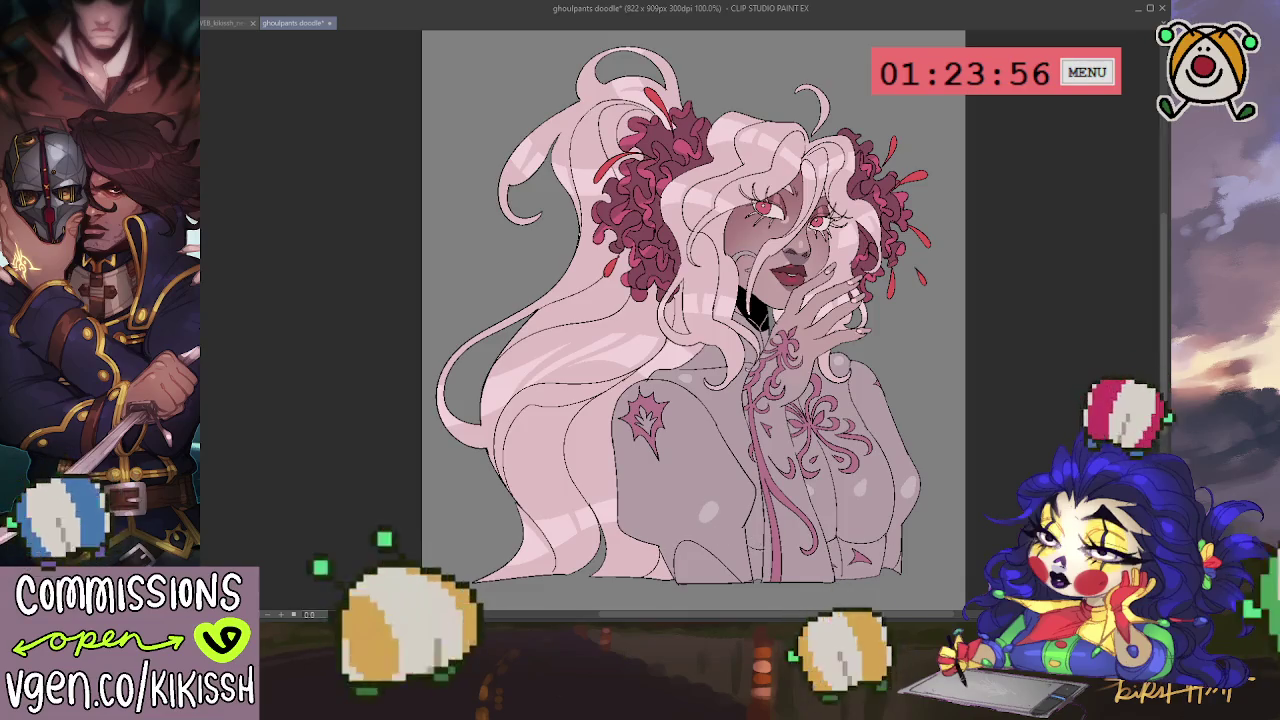
Close the WEB_kikissh dragon tab, select all of the HR dragon artwork, and return to ghoulpants doodle.
left_click(228, 22)
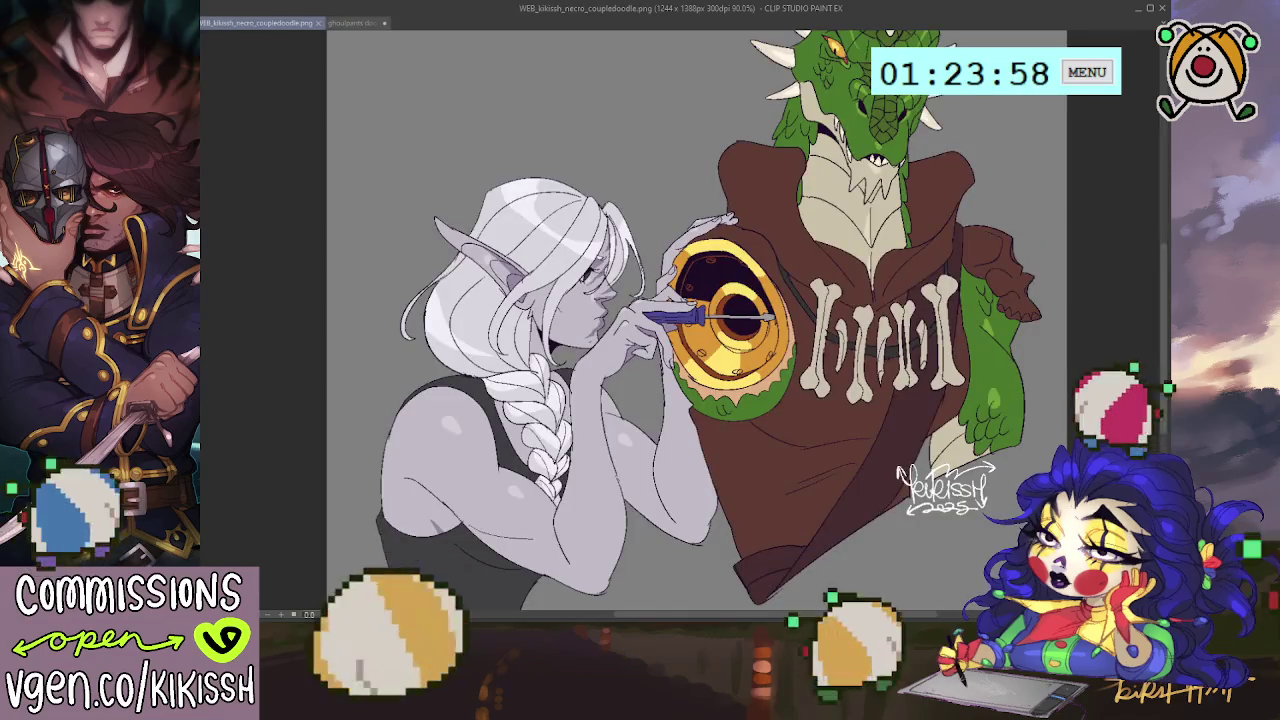
left_click(320, 21)
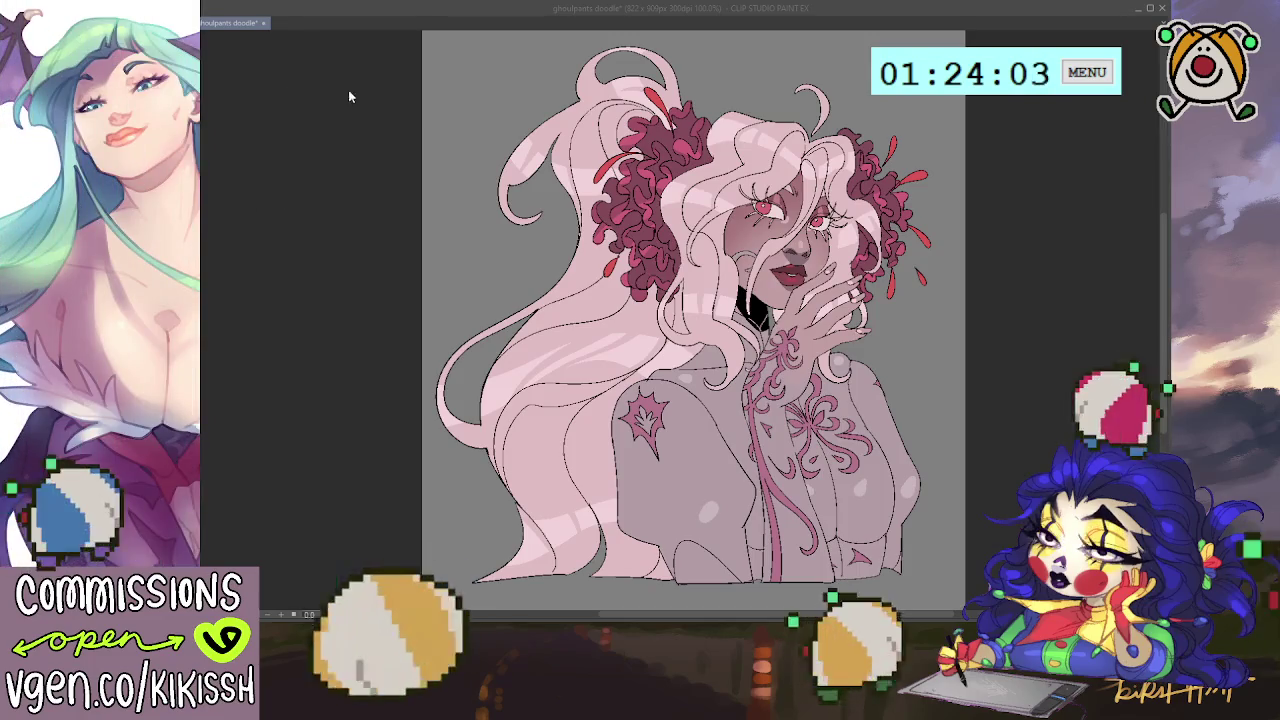
left_click(393, 98)
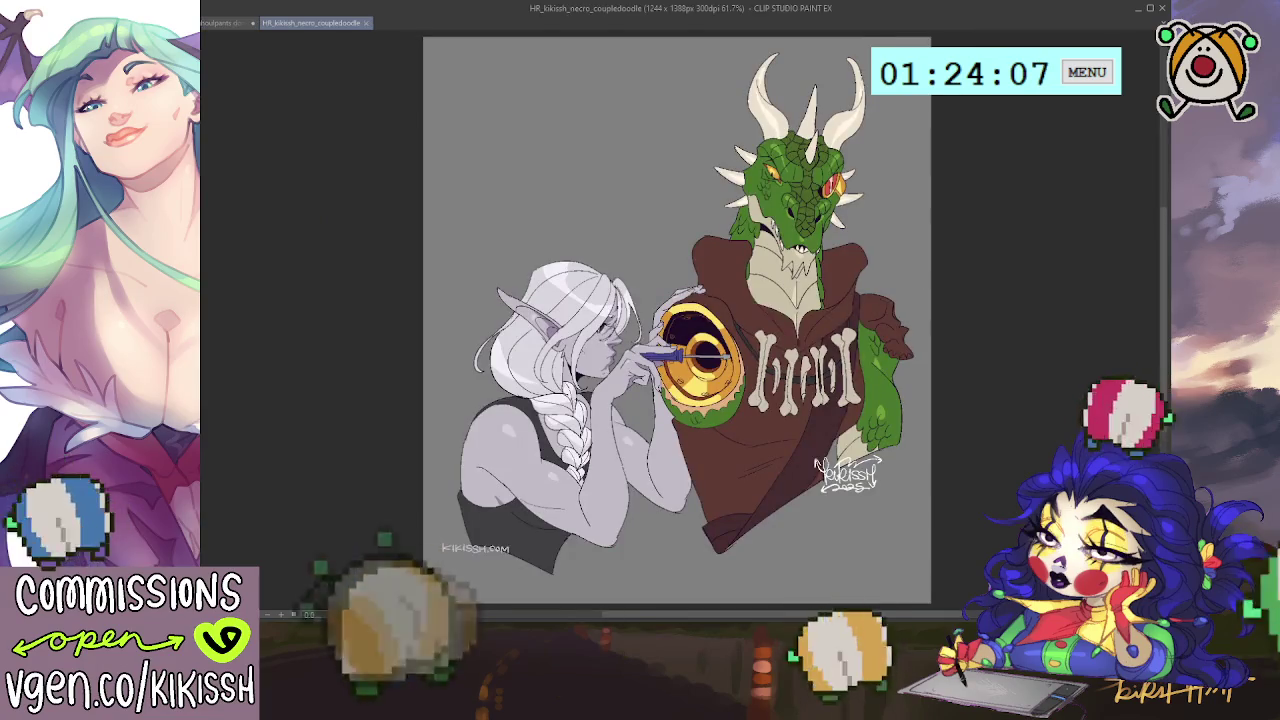
key("ctrl+a")
left_click(225, 22)
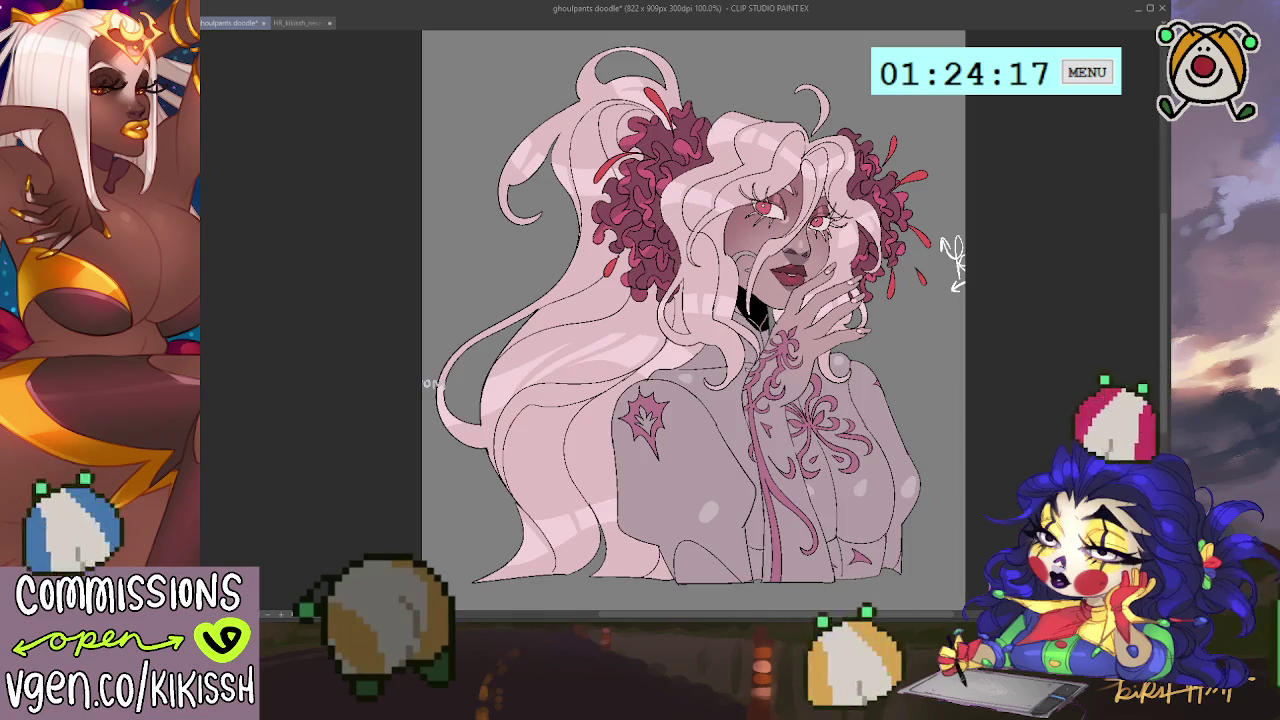
Place the kikissh 2025 signature left of the hair and an opaque kikissh.com watermark bottom-right.
mouse_move(779, 327)
left_mouse_down()
mouse_move(722, 420)
mouse_move(713, 488)
mouse_move(438, 325)
left_mouse_up()
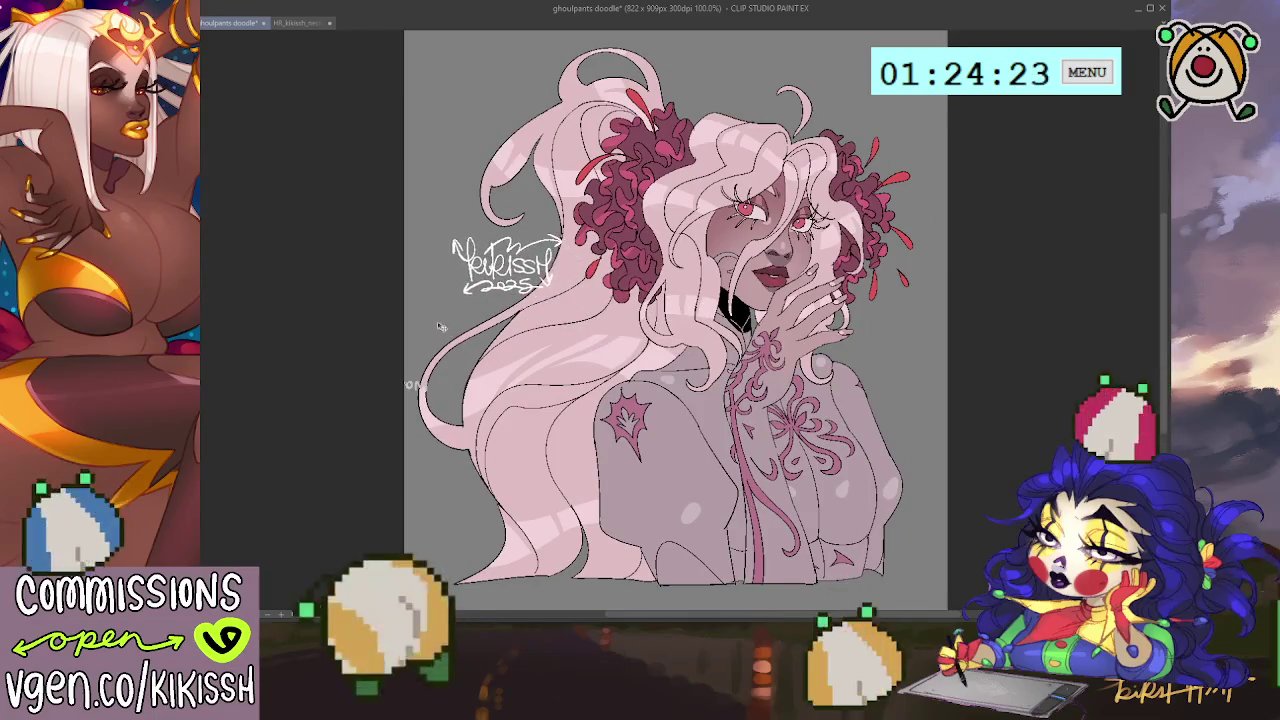
scroll(374, 286, "down", 2)
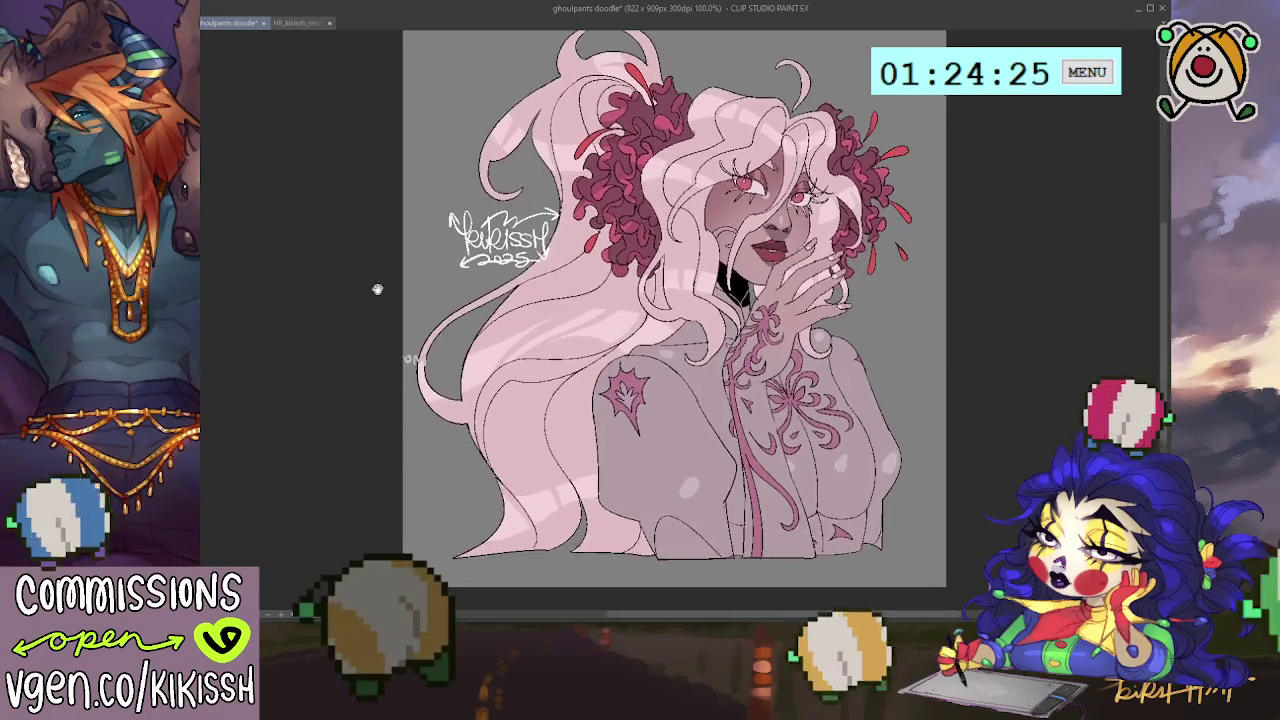
left_click_drag(482, 334, 907, 499)
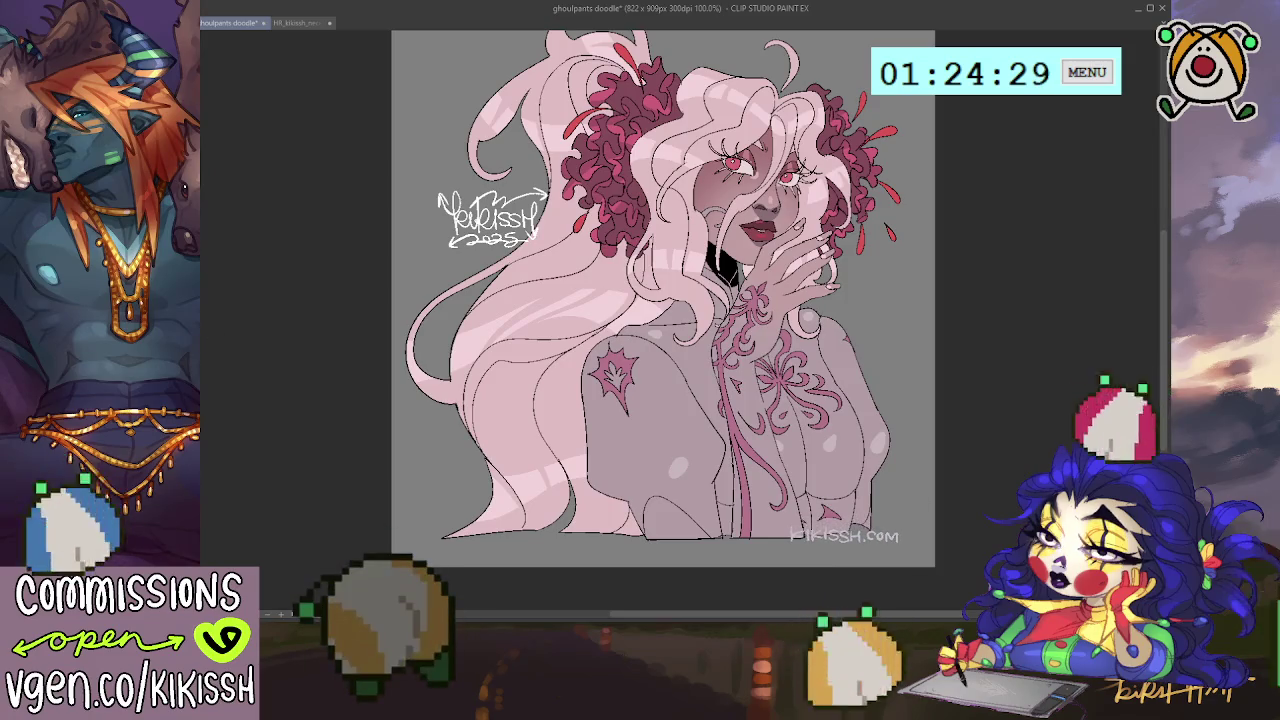
key("Return")
scroll(1043, 272, "up", 1)
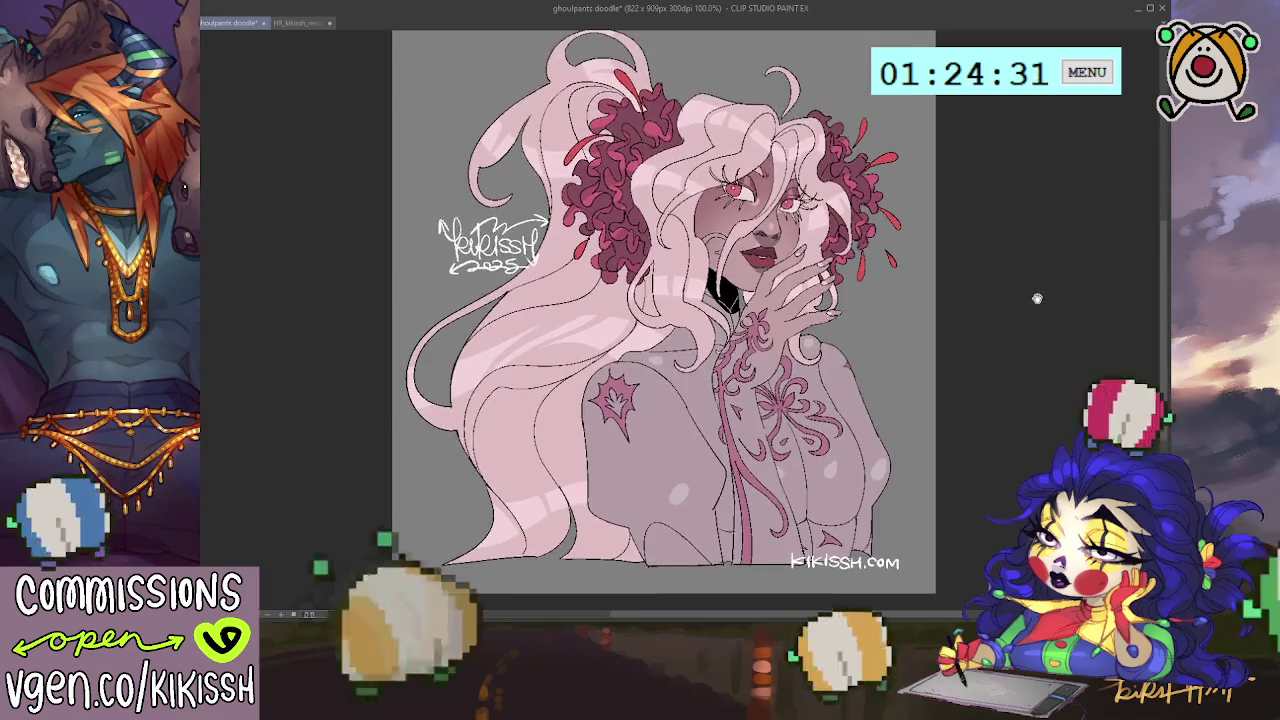
left_click_drag(493, 243, 486, 248)
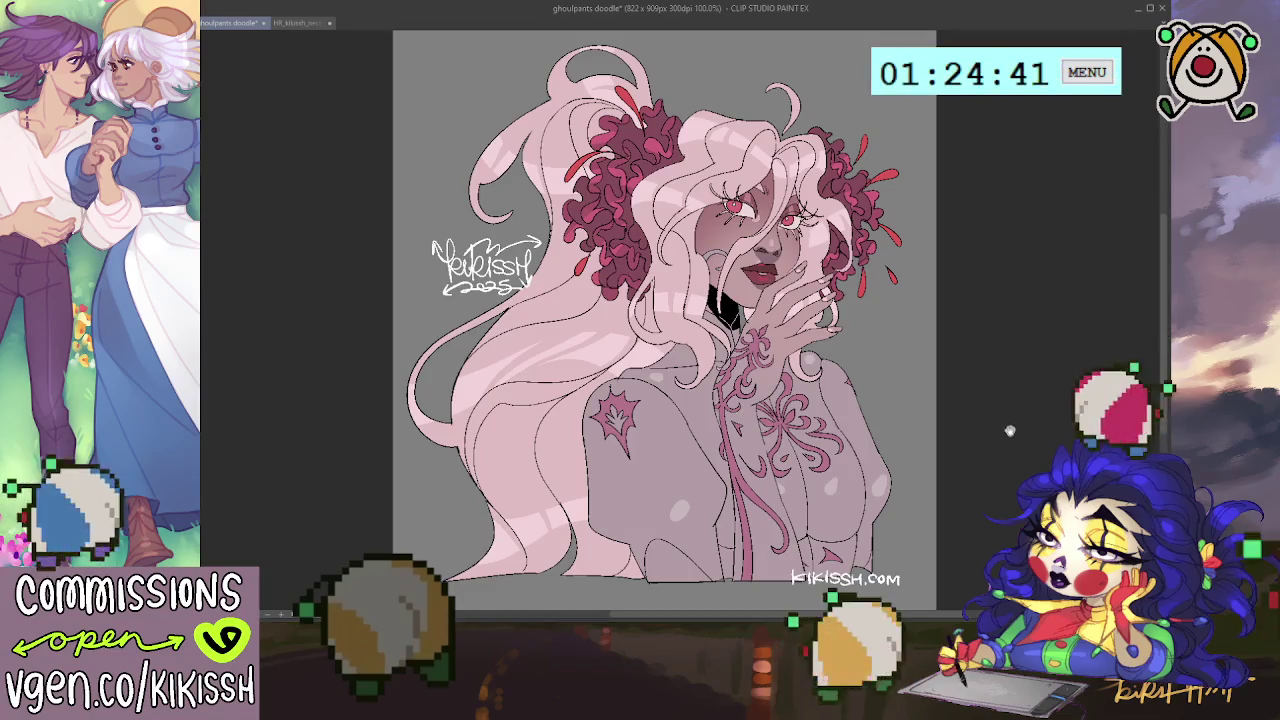
Select the pink ribbon and star linework, darken it, and deselect.
left_click_drag(1008, 431, 1003, 432)
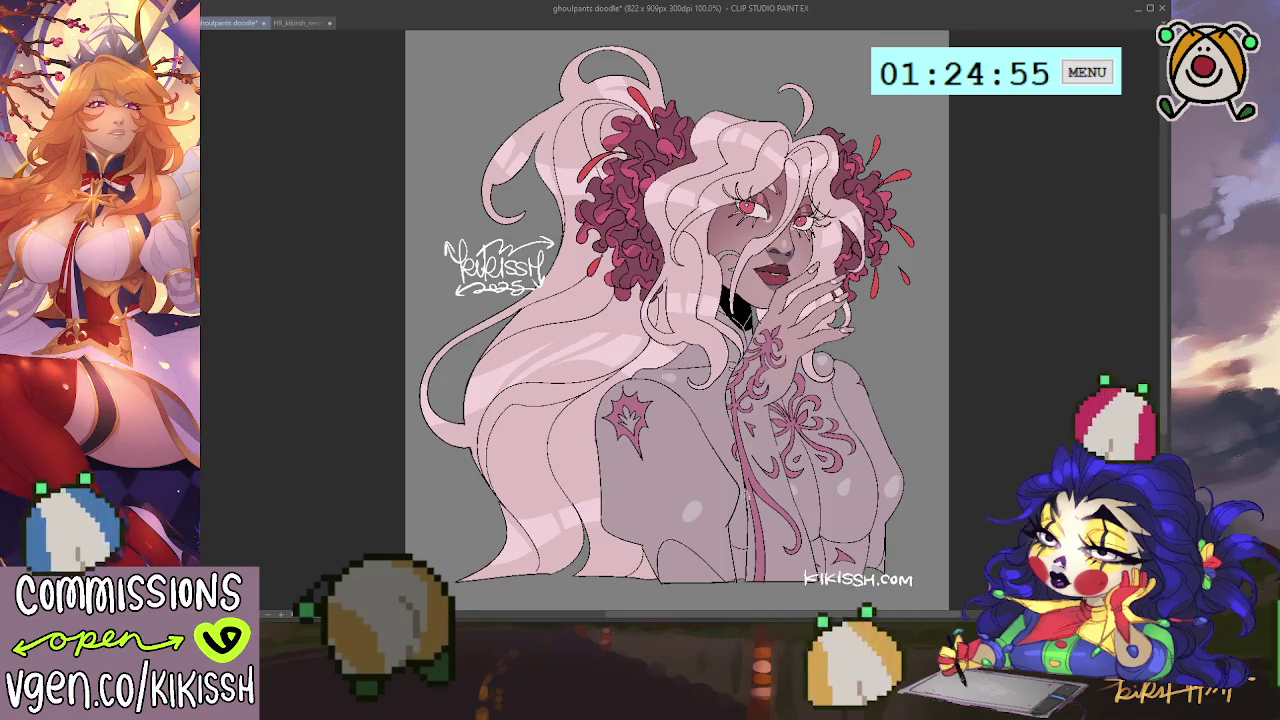
left_click(760, 380)
key("ctrl+d")
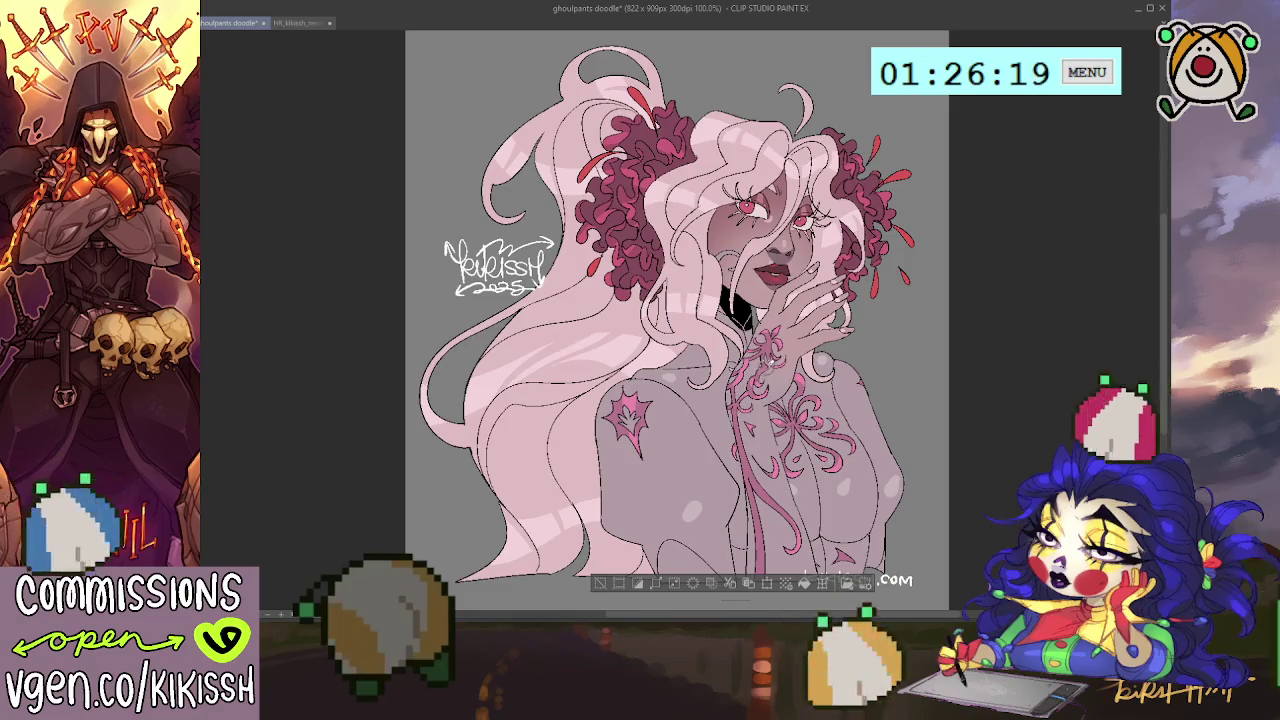
scroll(676, 320, "down", 1)
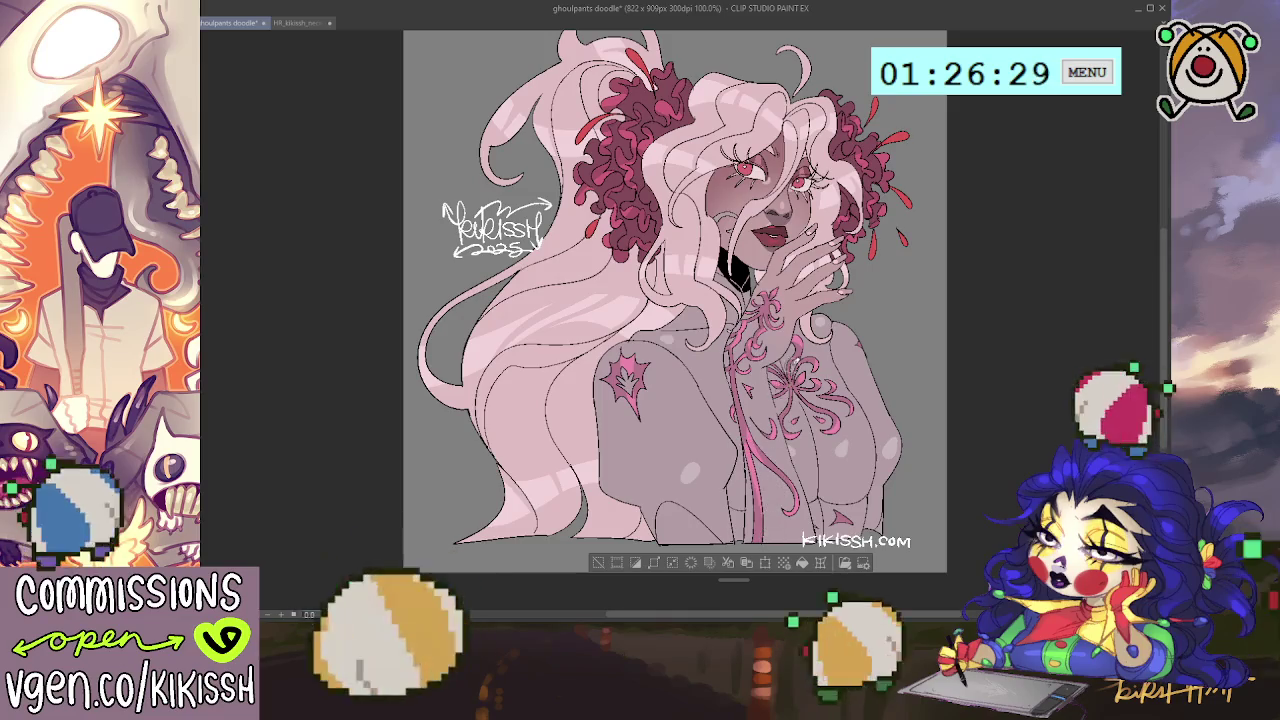
scroll(672, 290, "down", 1)
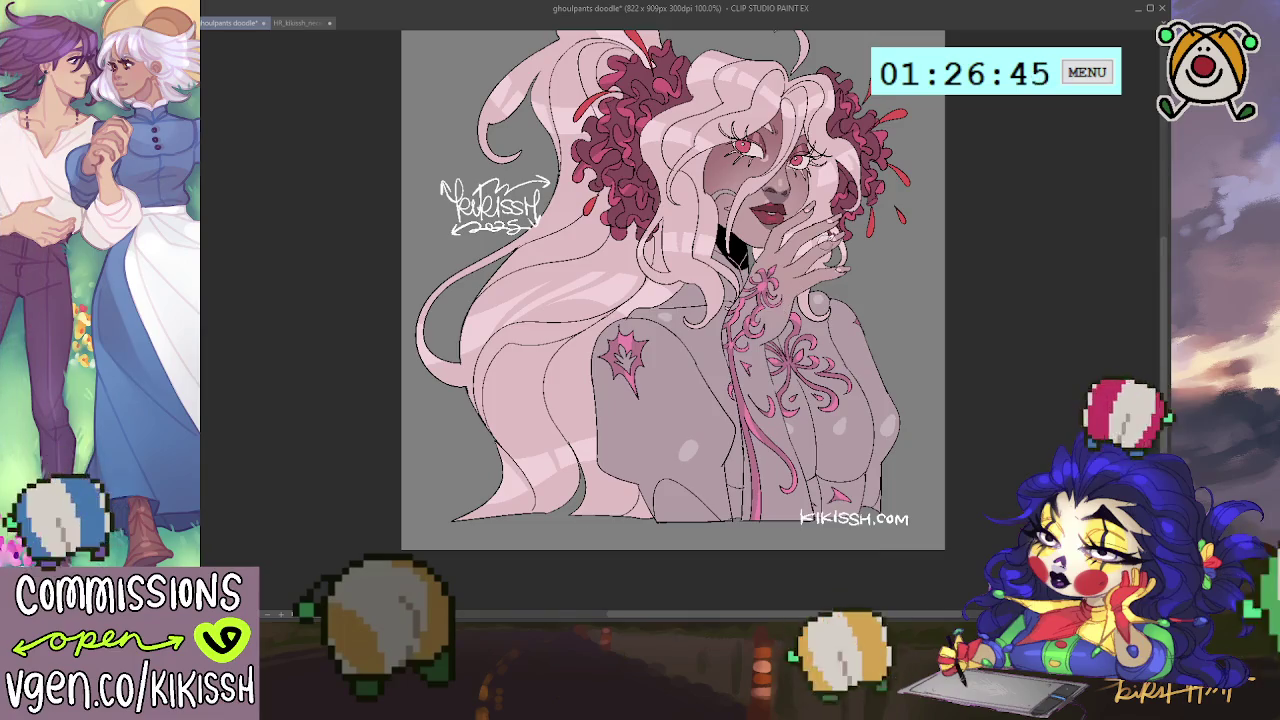
left_click_drag(896, 255, 893, 313)
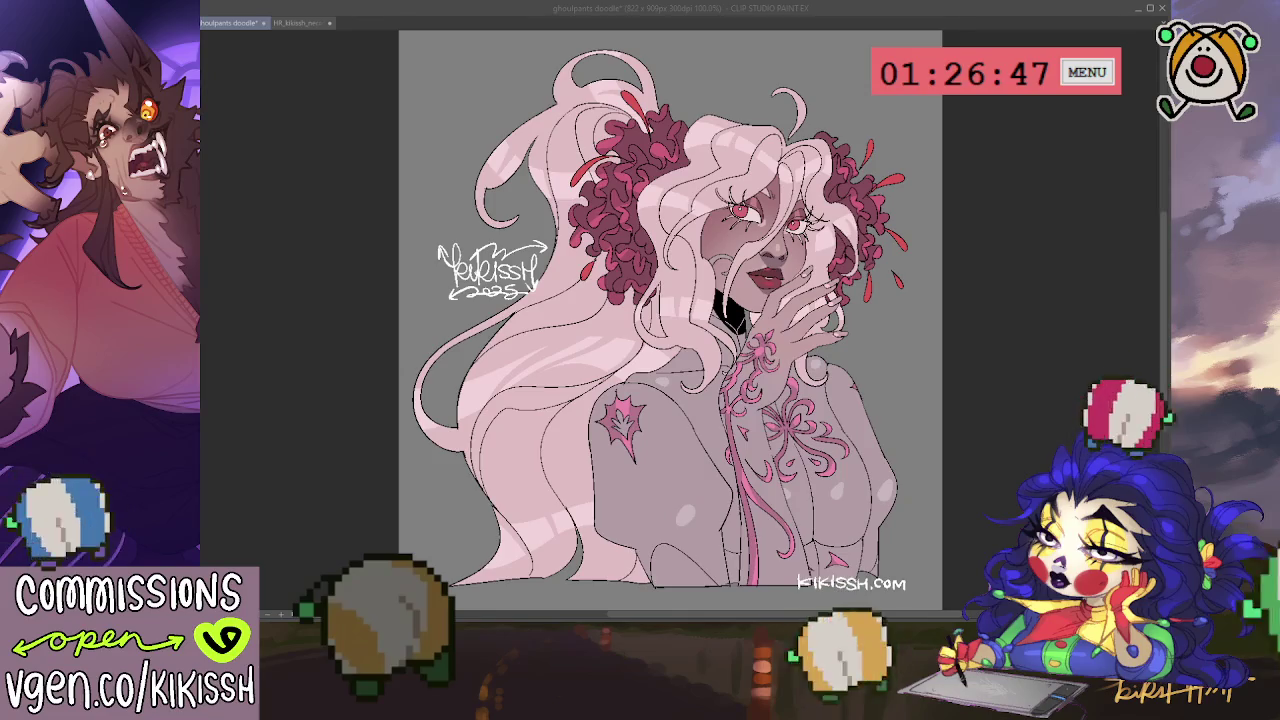
key("ctrl+plus")
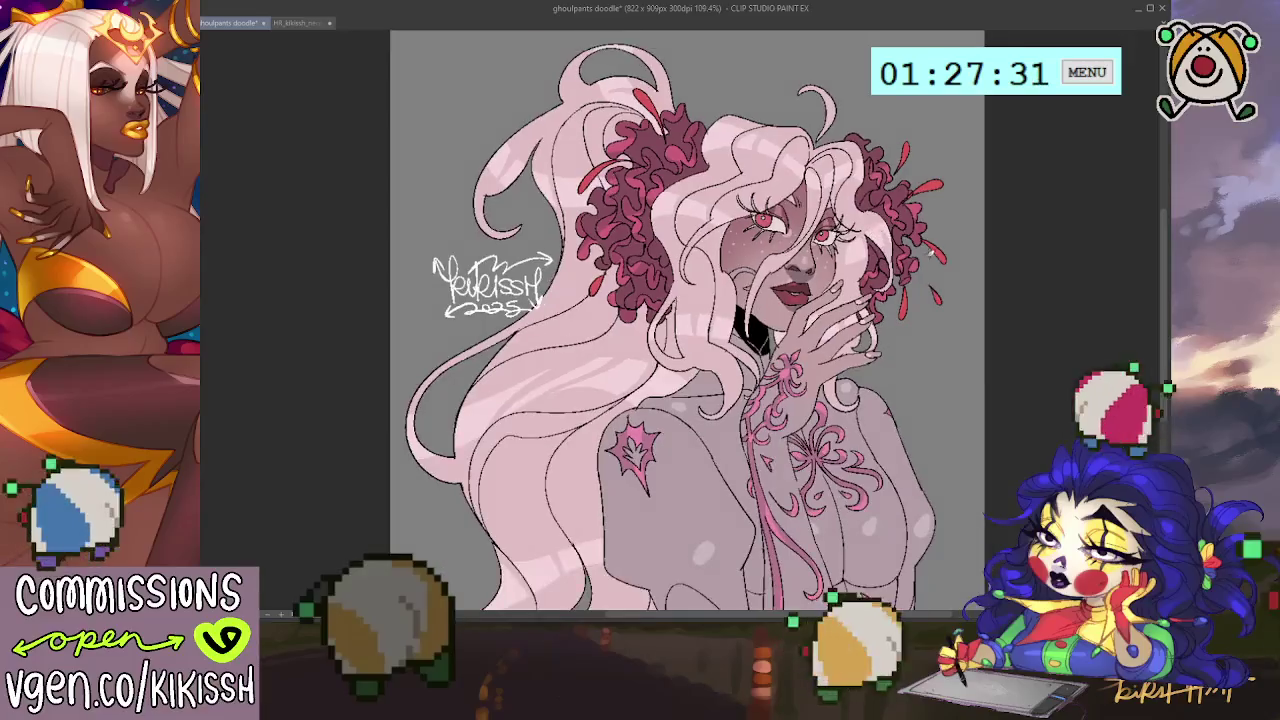
Save the ghoulpants doodle illustration.
scroll(957, 265, "down", 1)
scroll(957, 265, "down", 2)
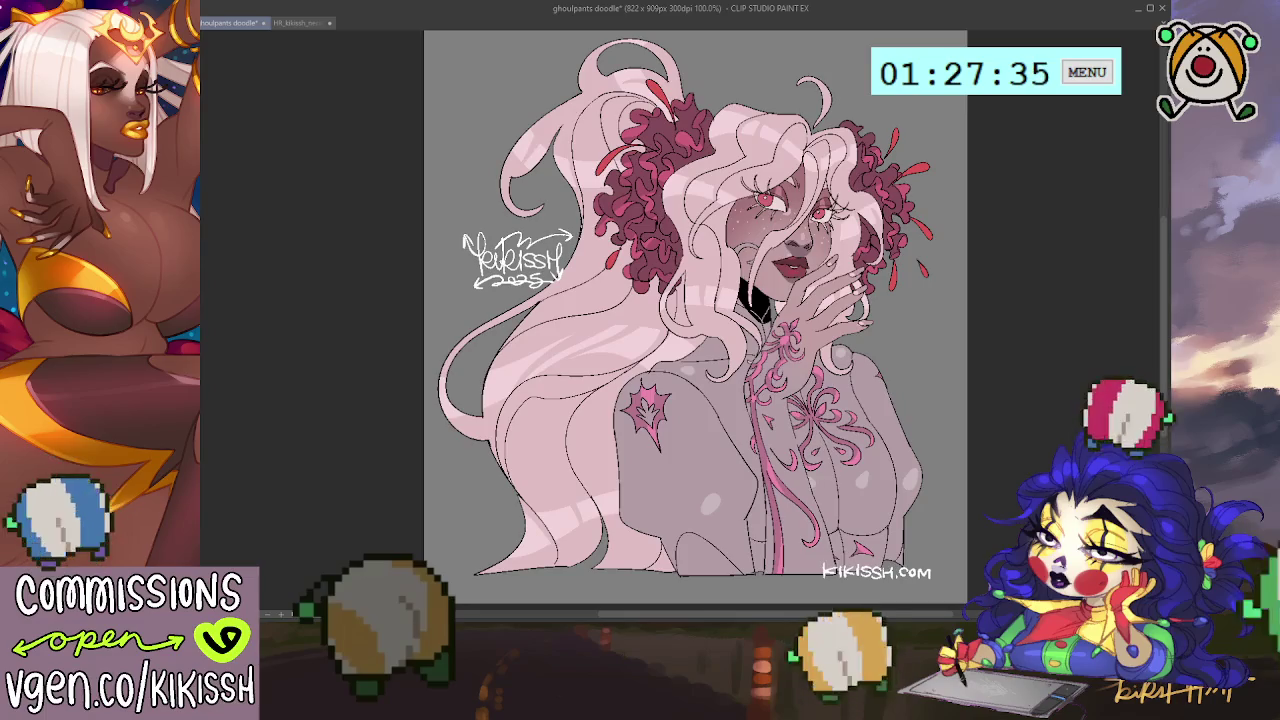
key("ctrl+s")
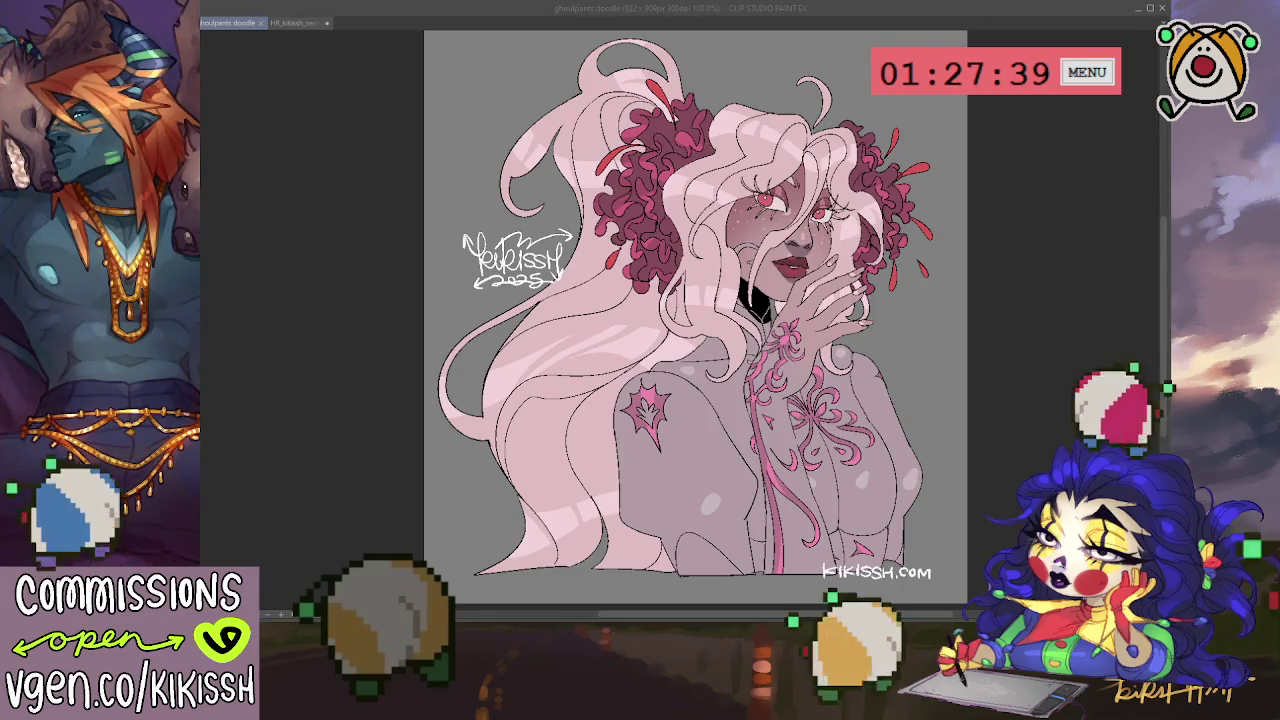
left_click(935, 302)
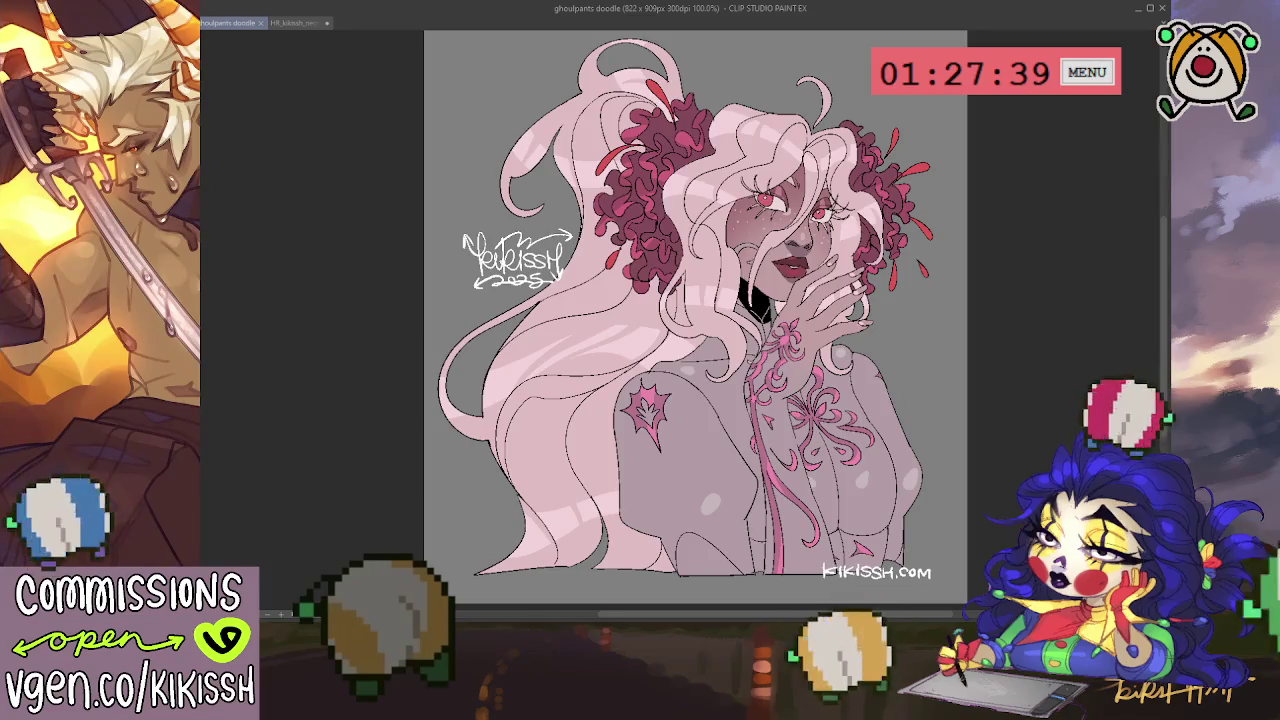
scroll(810, 225, "up", 2)
scroll(810, 225, "up", 3)
scroll(810, 225, "up", 2)
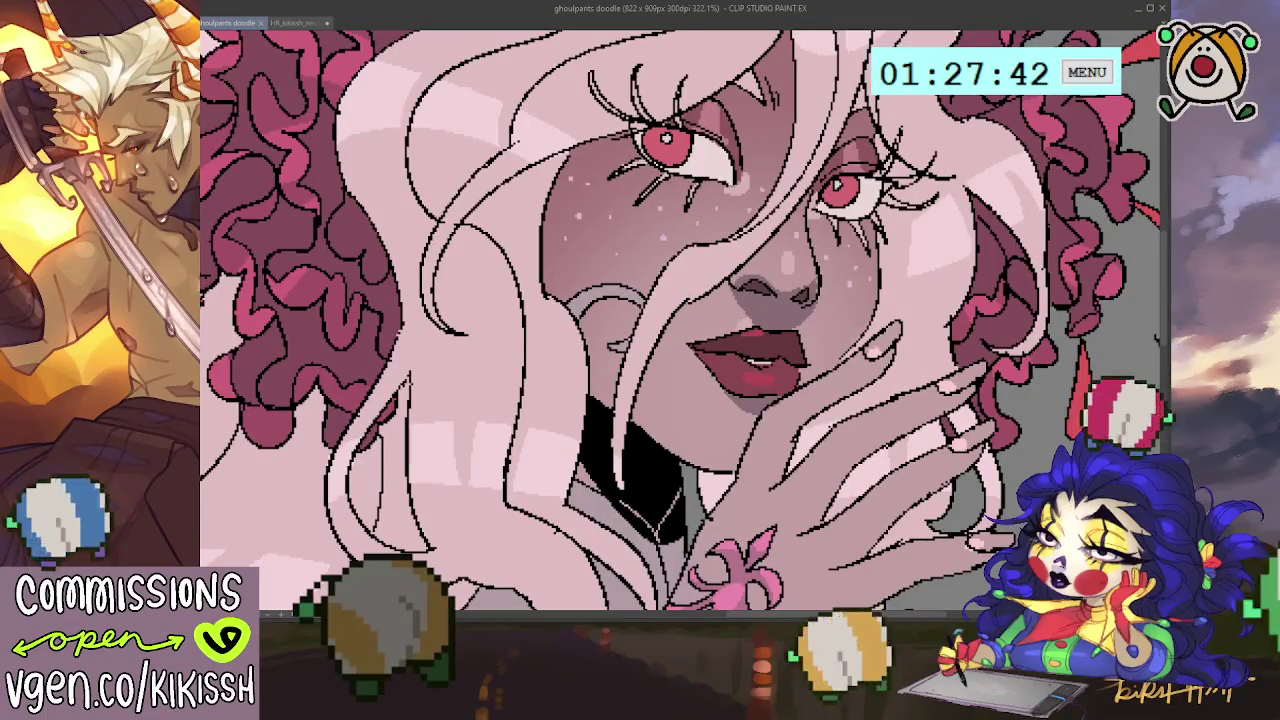
Hide the grey paper layer so the figure sits on transparency.
left_click(668, 236)
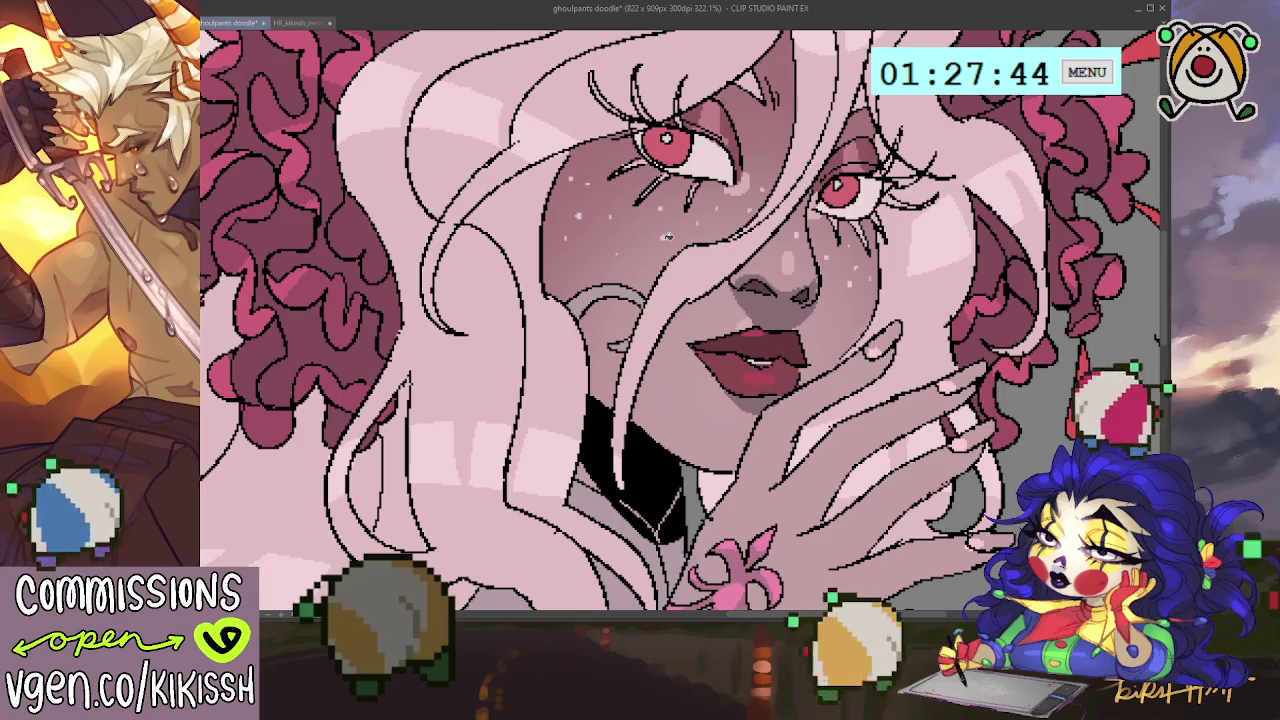
scroll(912, 288, "down", 3)
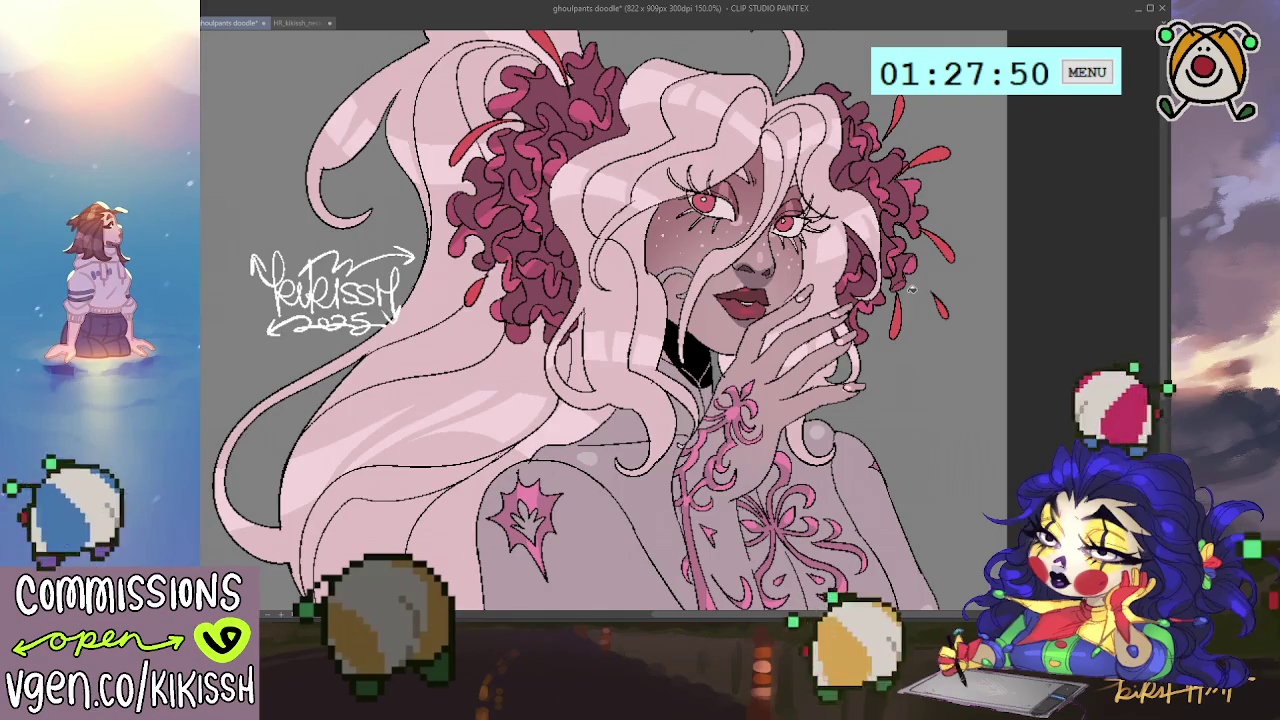
scroll(912, 288, "down", 1)
scroll(912, 288, "down", 1)
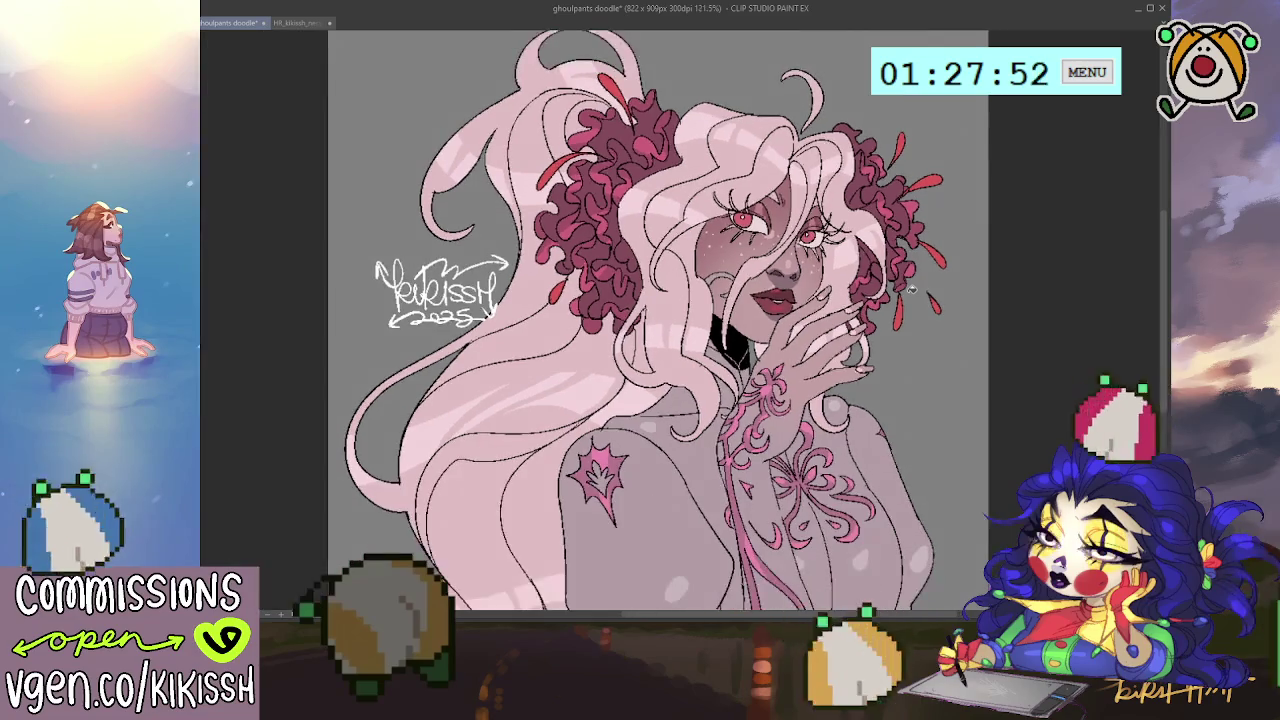
scroll(912, 288, "down", 1)
scroll(920, 300, "down", 1)
scroll(930, 310, "down", 1)
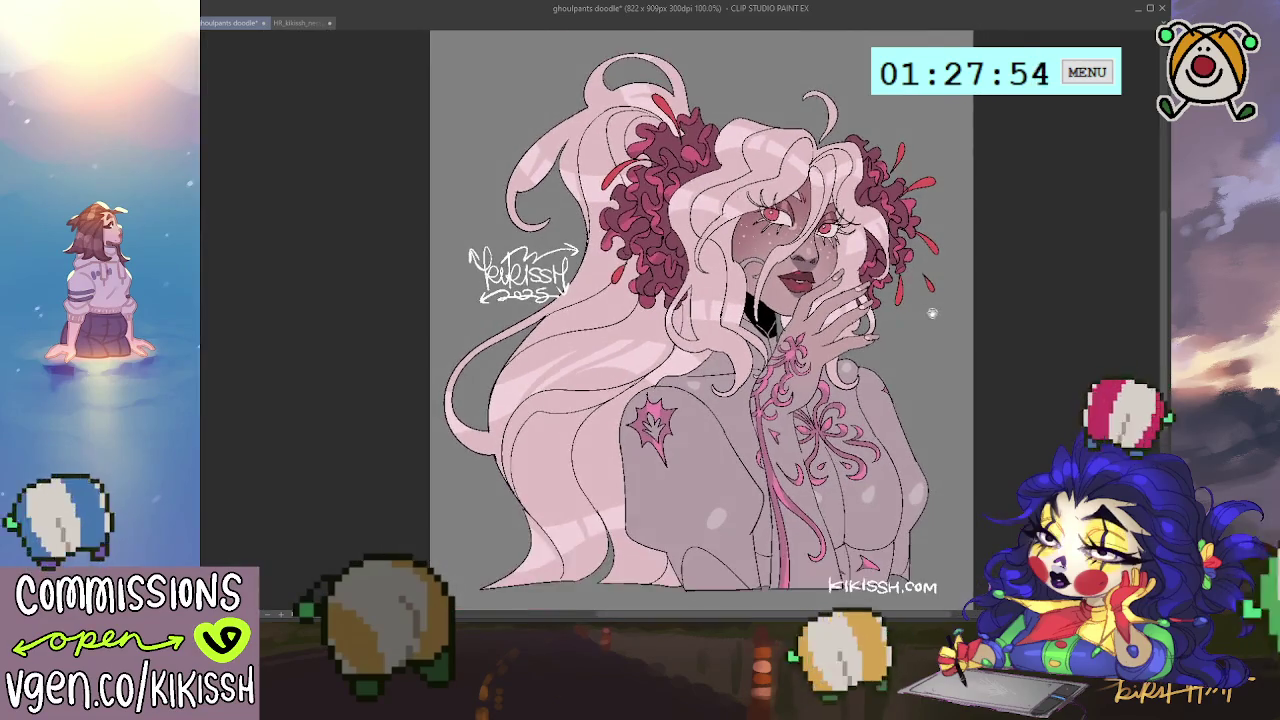
scroll(932, 313, "up", 1)
scroll(944, 325, "up", 1)
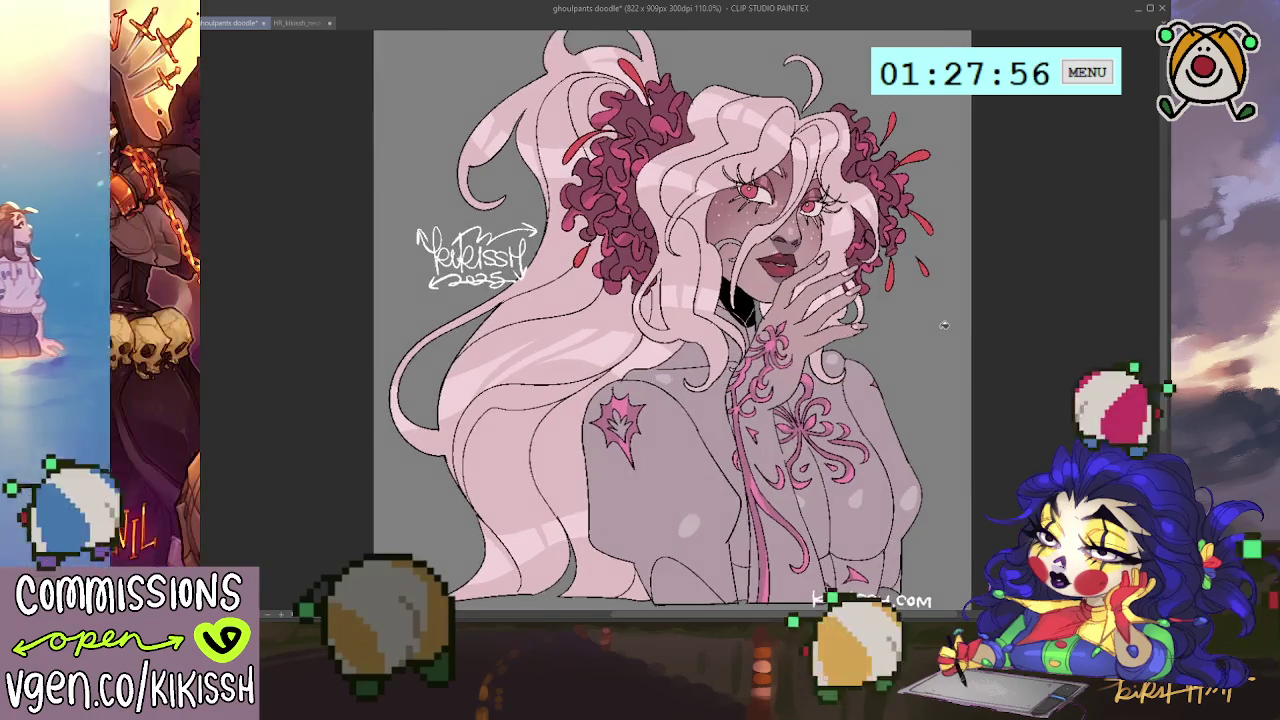
left_click_drag(944, 325, 948, 329)
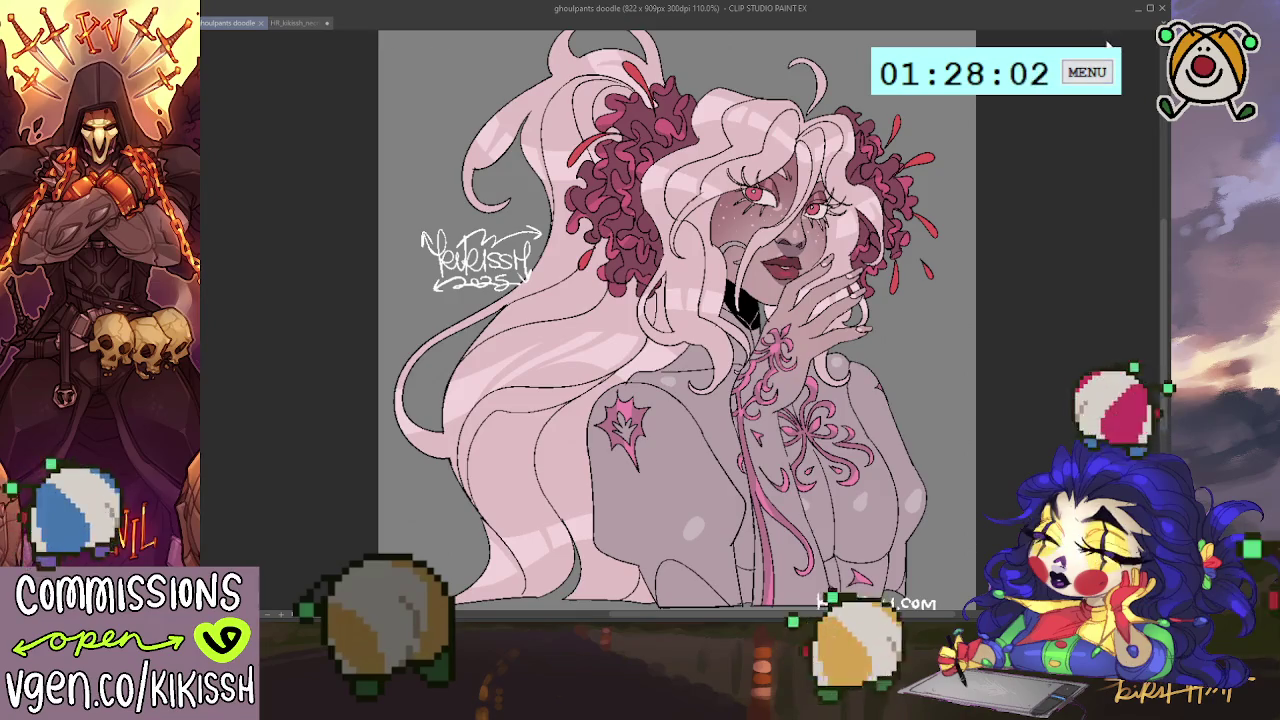
Pause and resume the stream timer, then return to the drawing.
left_click(1075, 85)
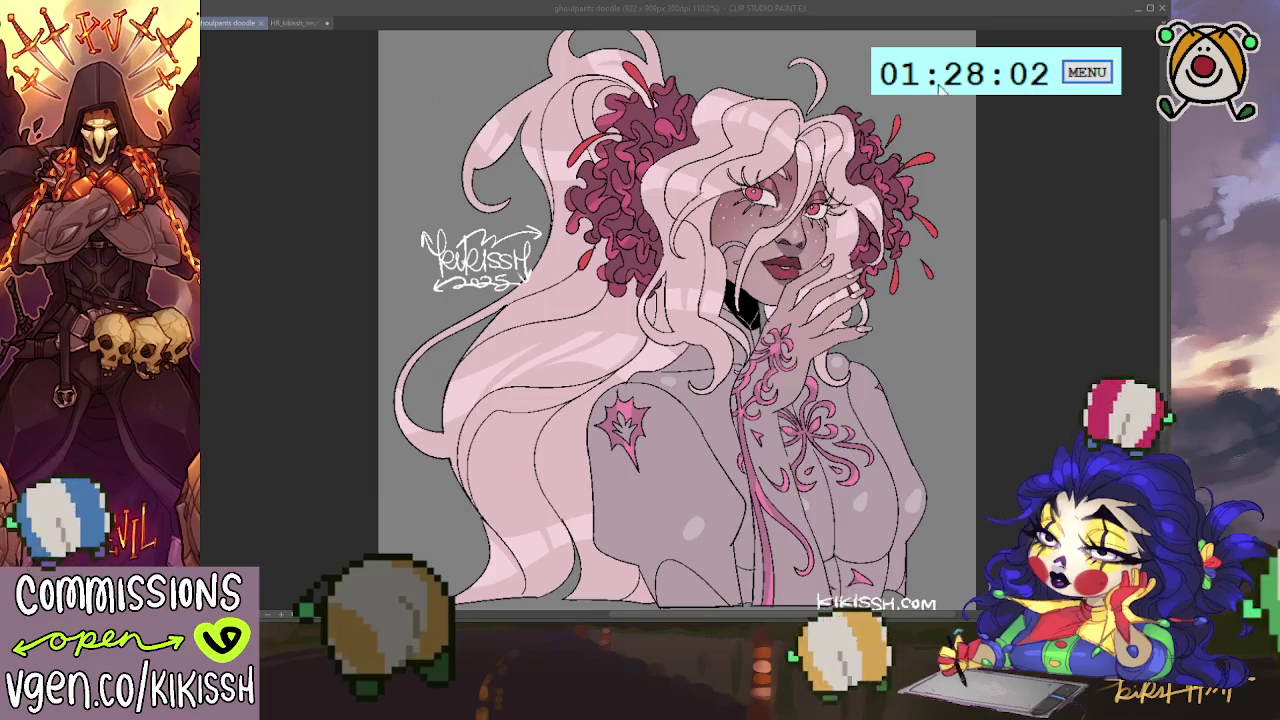
left_click(990, 70)
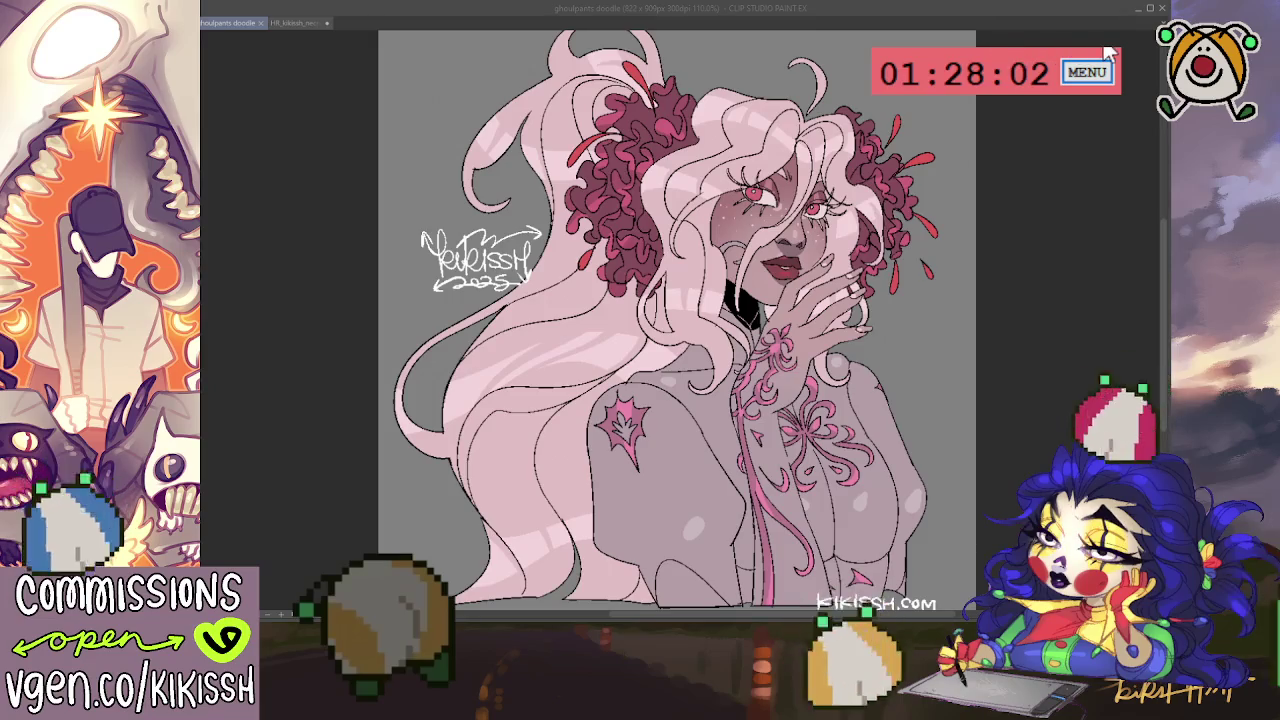
left_click(1065, 227)
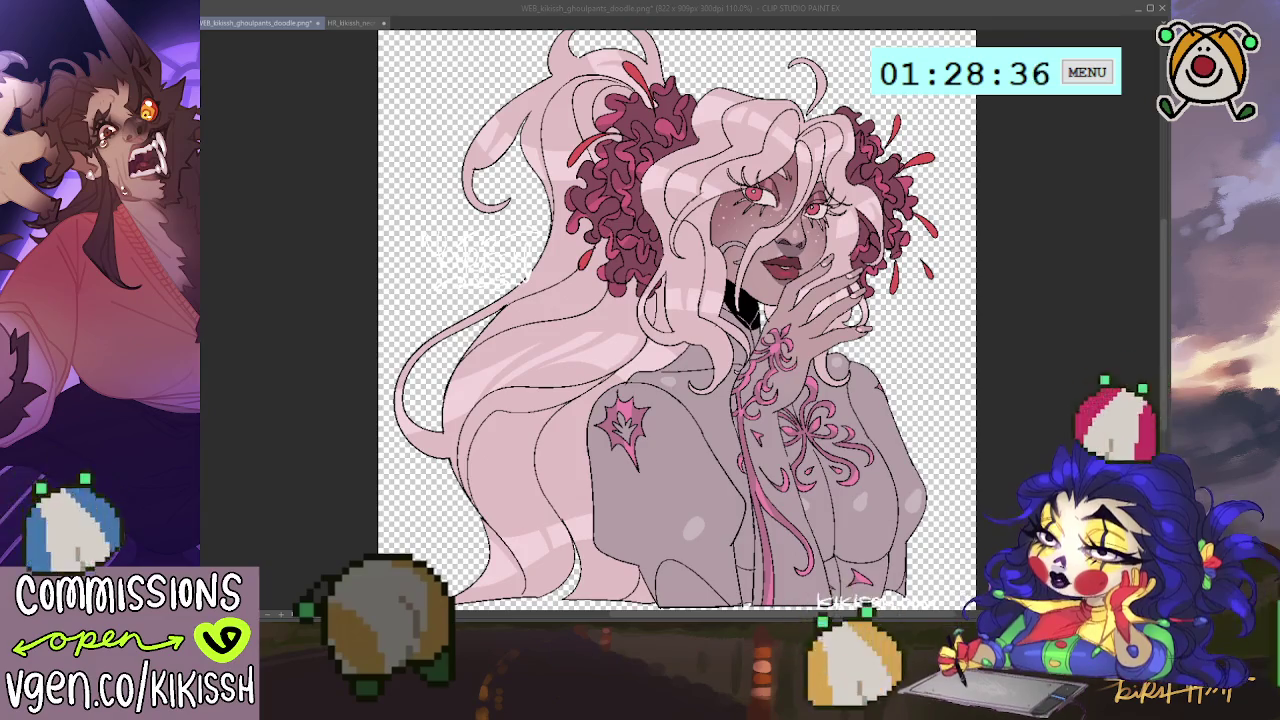
Save as WEB_transp_kikissh_ghoulpants_doodle.png, then switch to the HR_kikissh_ghoulpants_doodle.png document.
key("Return")
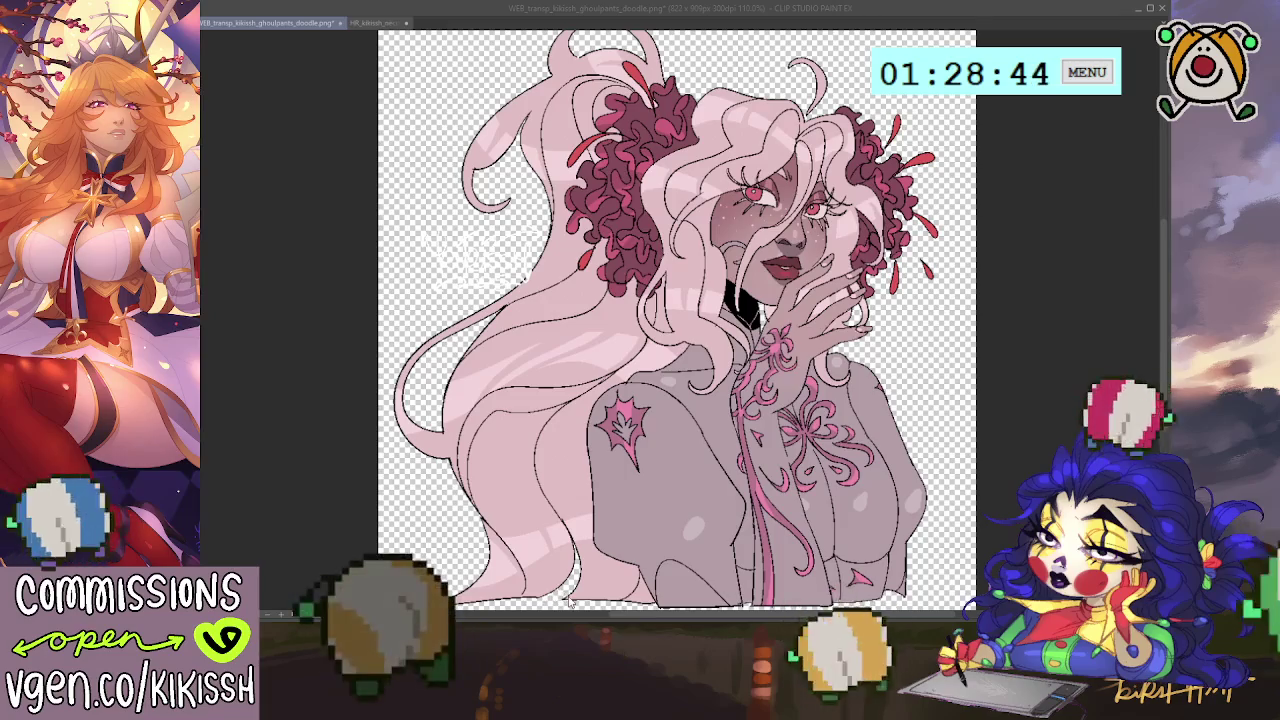
key("ctrl+Tab")
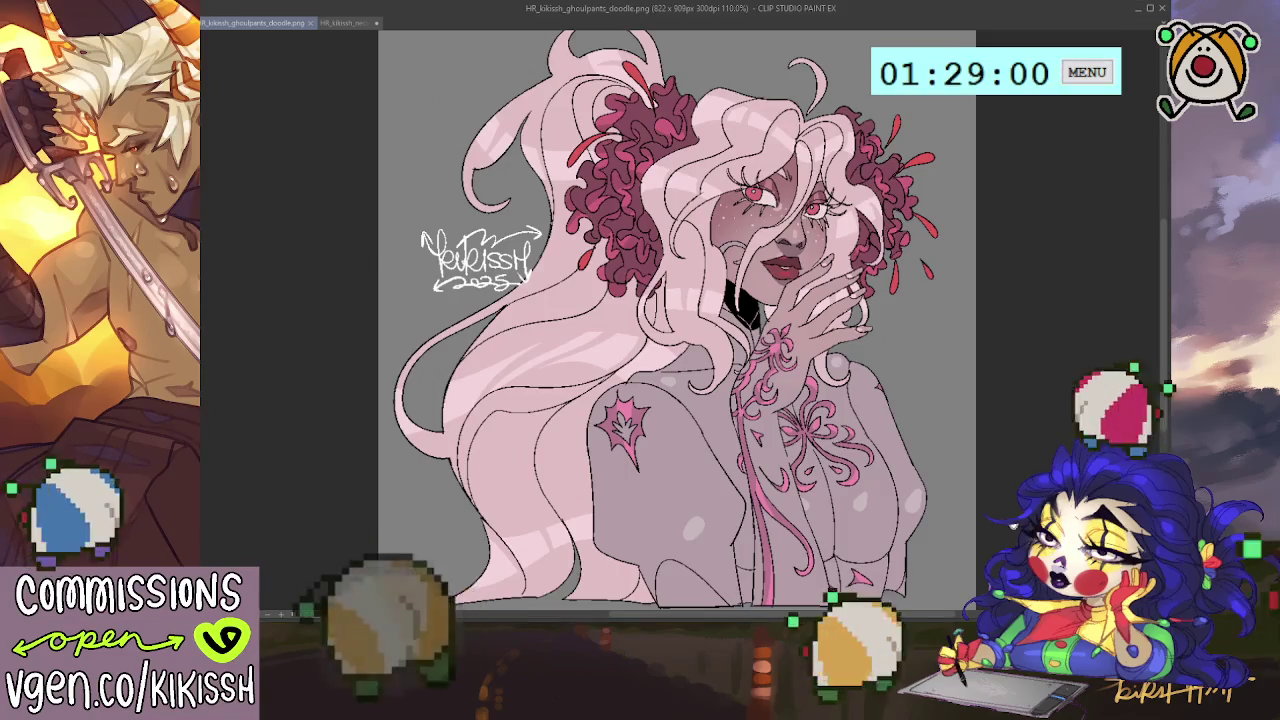
Turn off the grey paper layer's visibility in the HR doodle's Layer panel.
scroll(1005, 458, "down", 1)
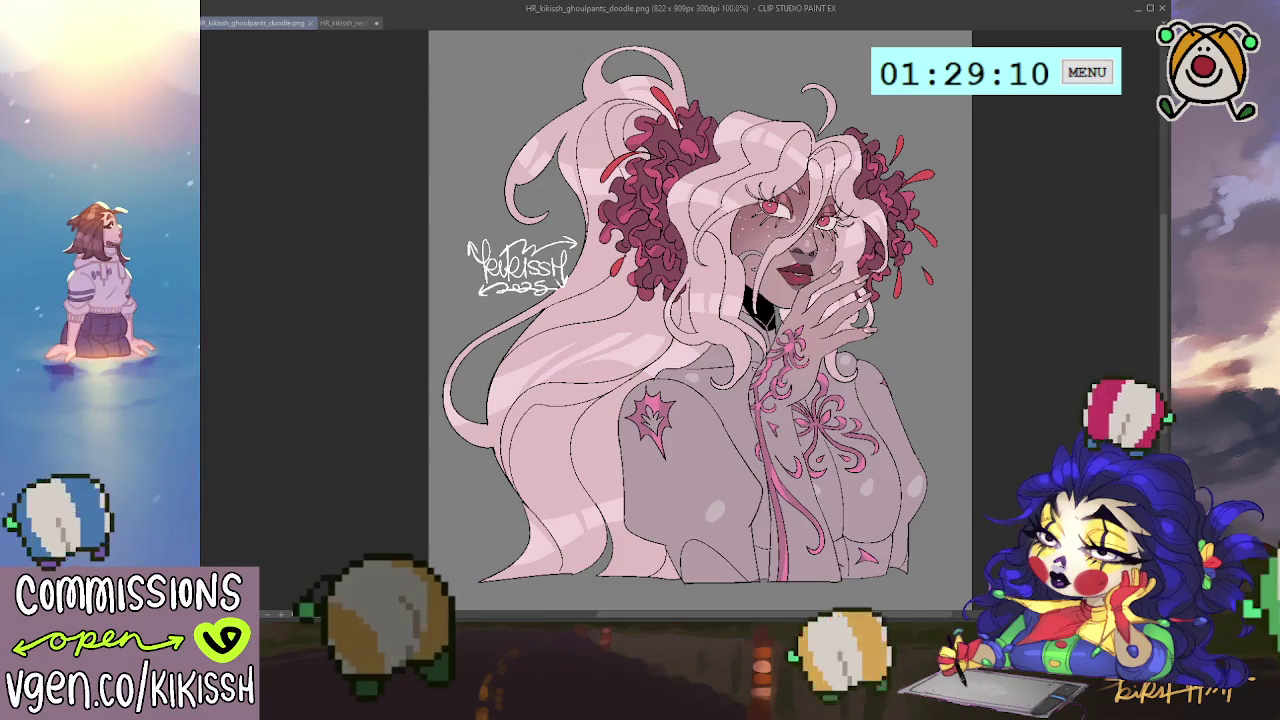
left_click(750, 476)
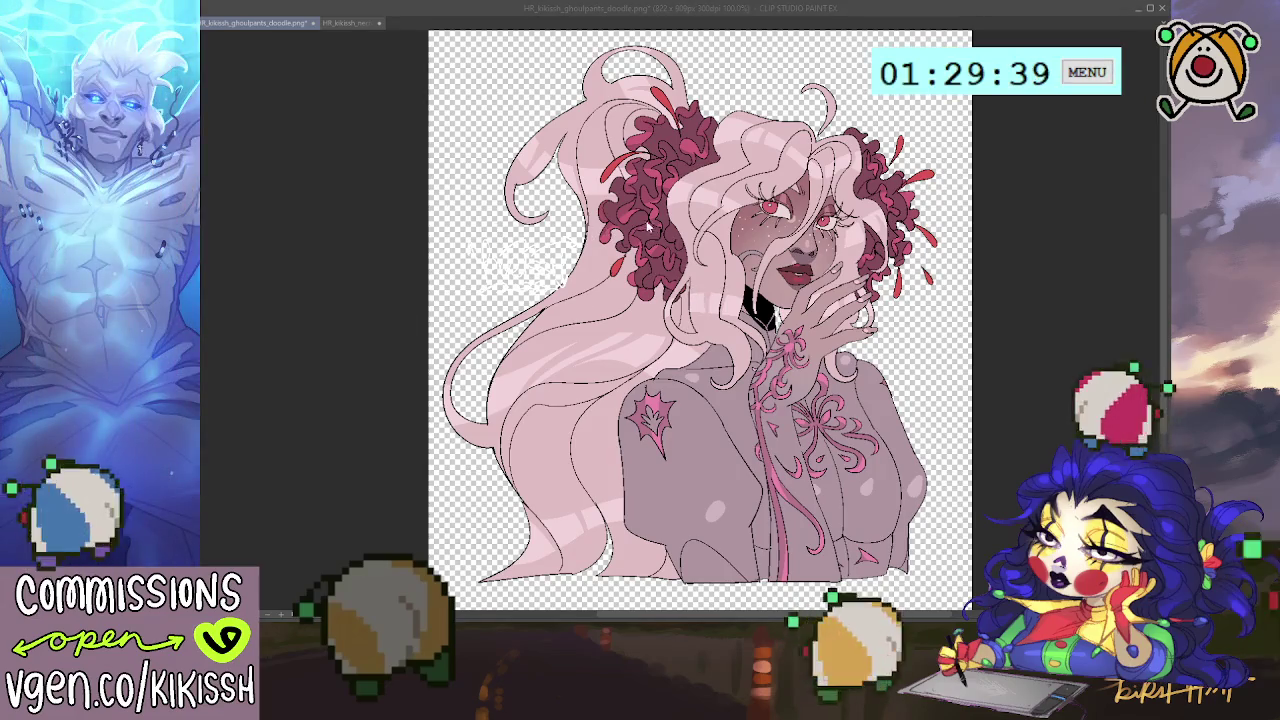
Save HR_transp_kikissh_ghoulpants_doodle.png, then restore the grey background in the WEB_transp copy.
key("Return")
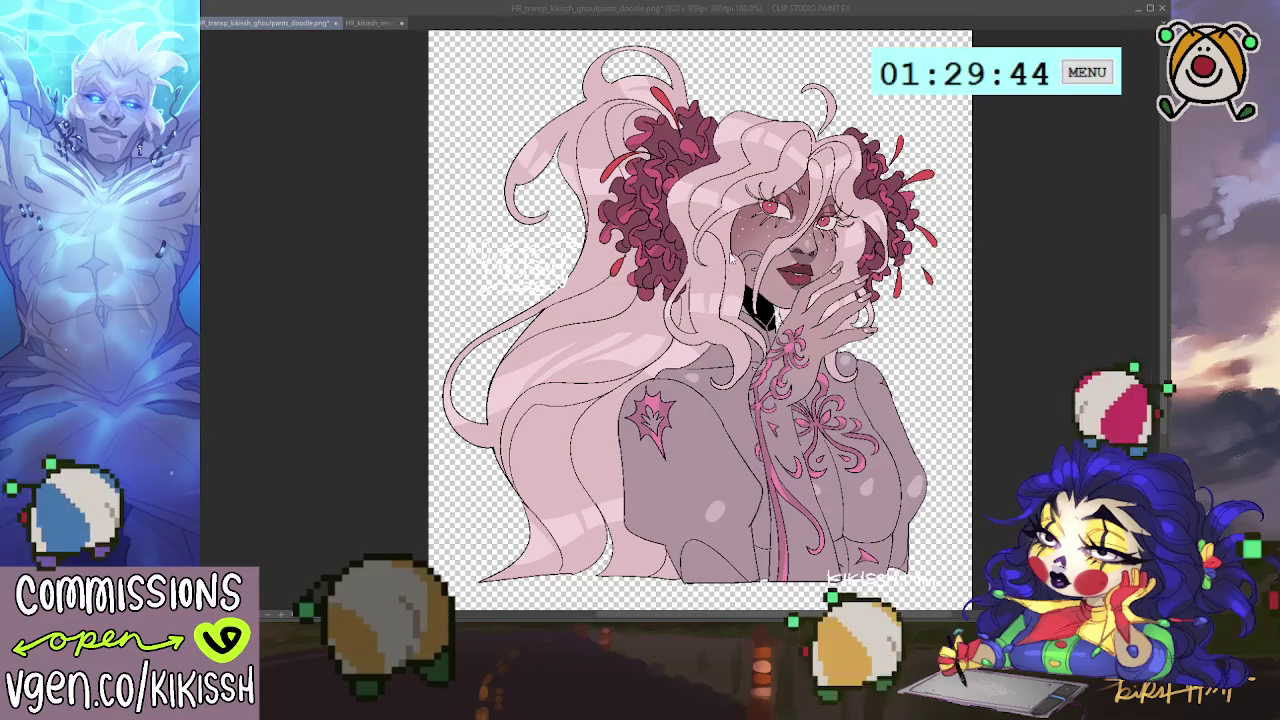
key("Return")
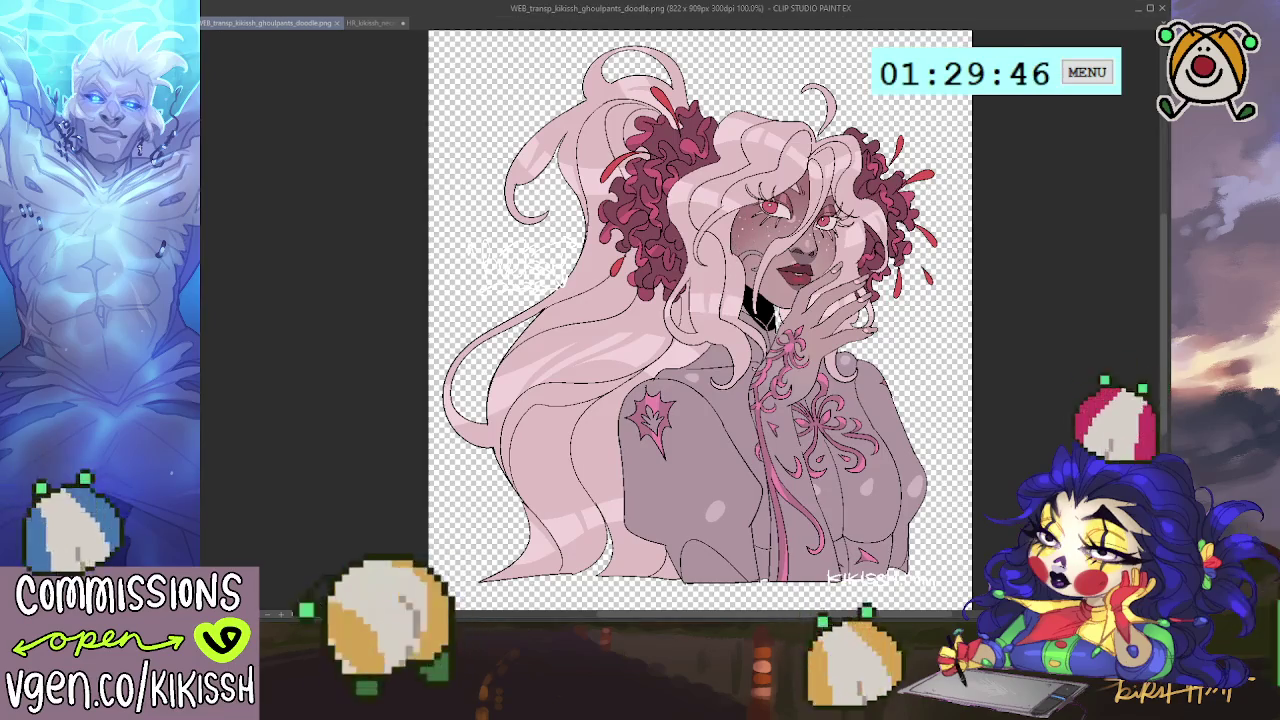
key("ctrl+z")
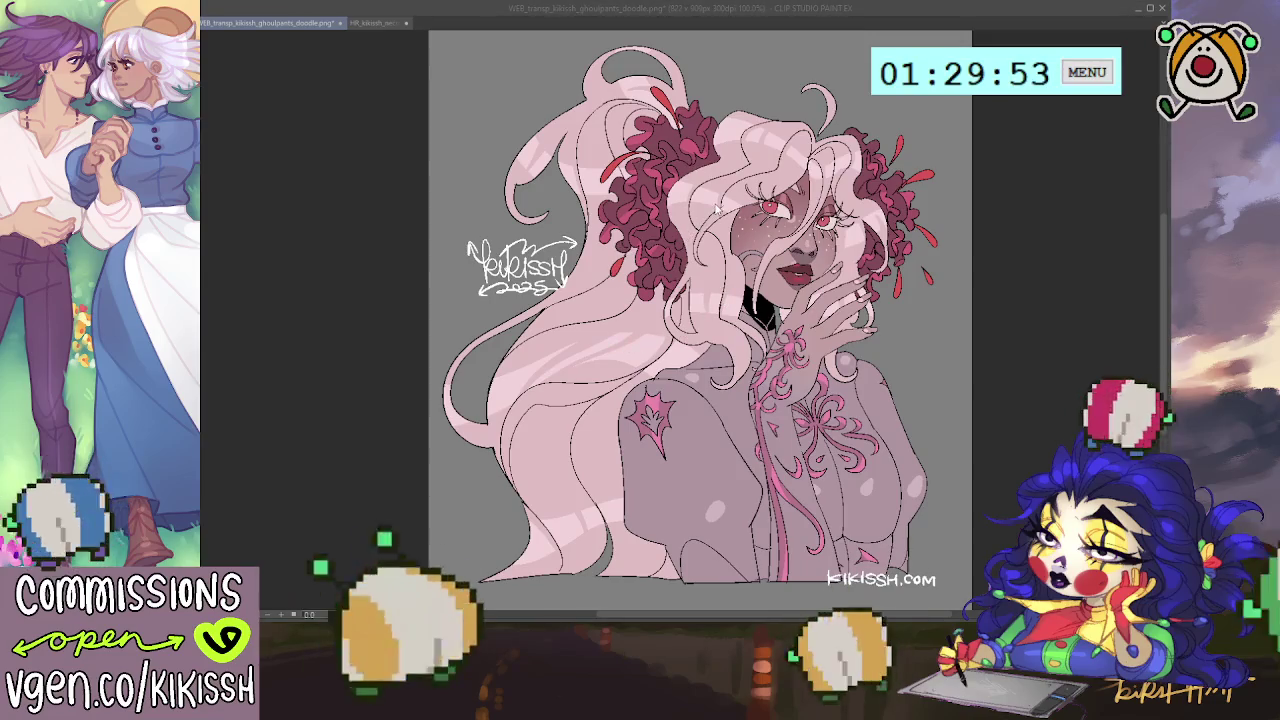
Save the web copy with its background restored, view the finished piece, then close it.
key("Return")
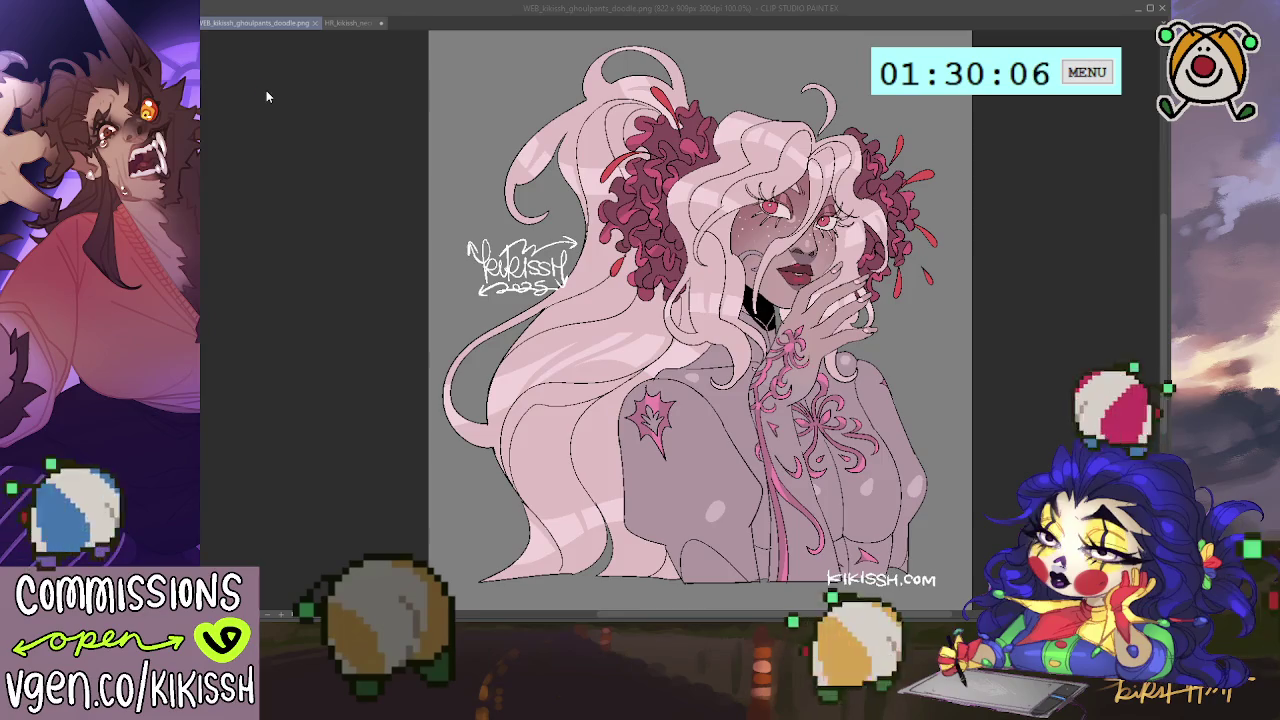
key("ctrl+w")
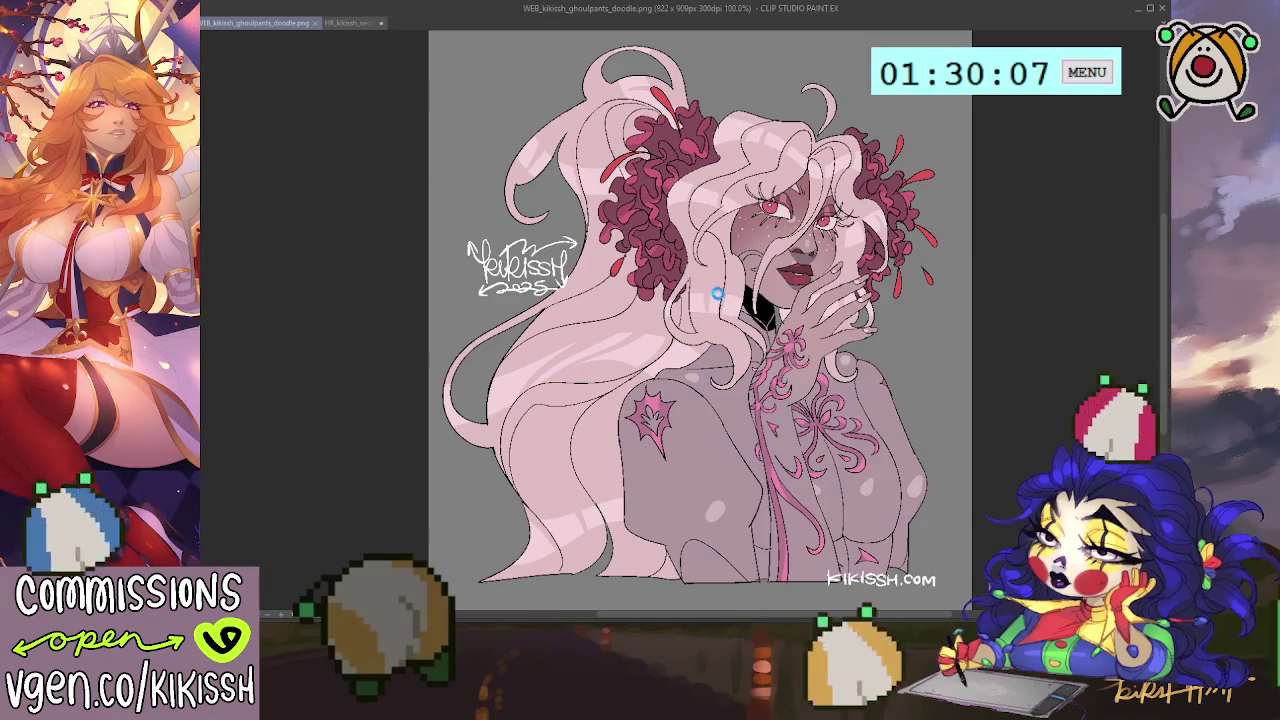
Close the WEB ghoulpants tab, then deselect and close the necro couple doodle.
left_click(1126, 33)
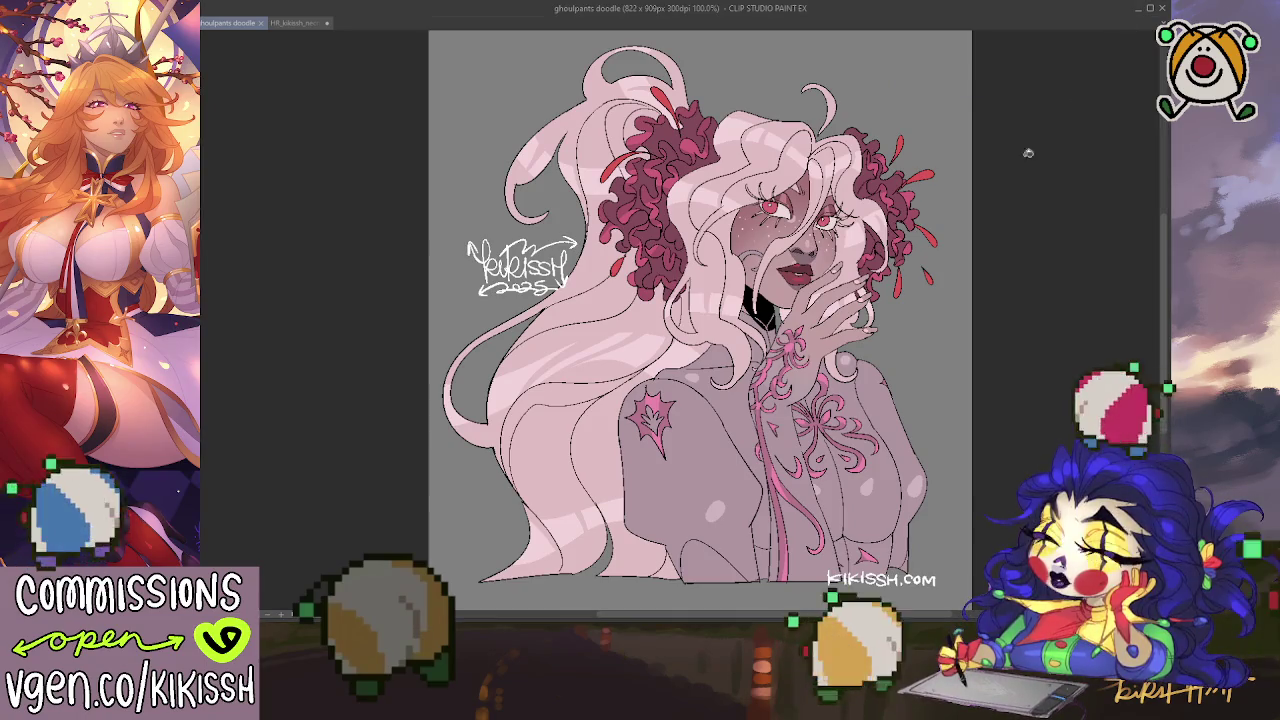
left_click(290, 23)
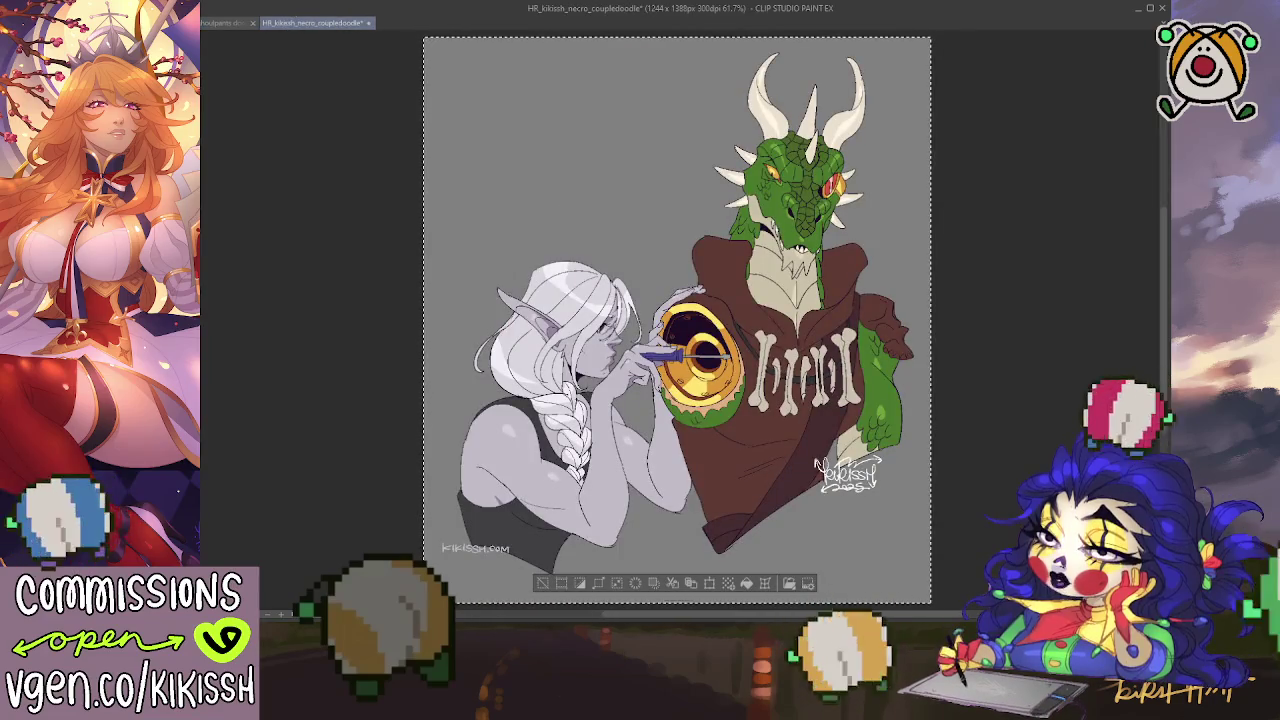
key("ctrl+d")
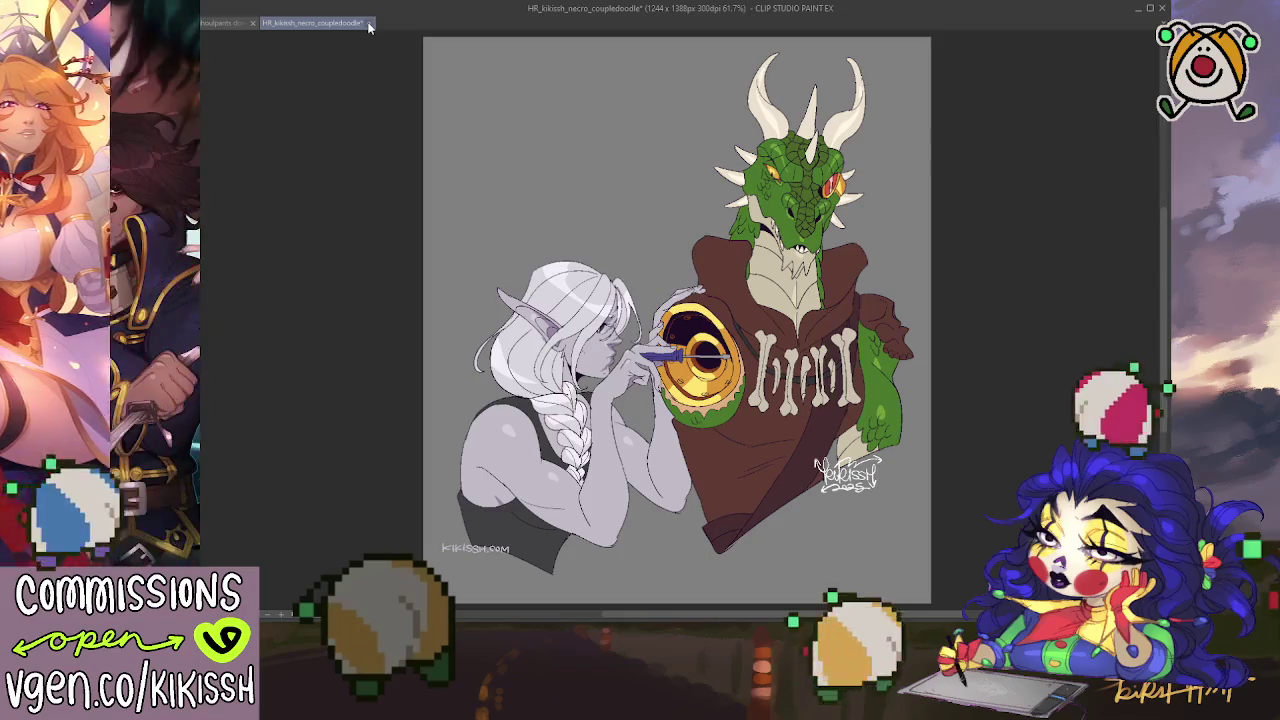
key("ctrl+w")
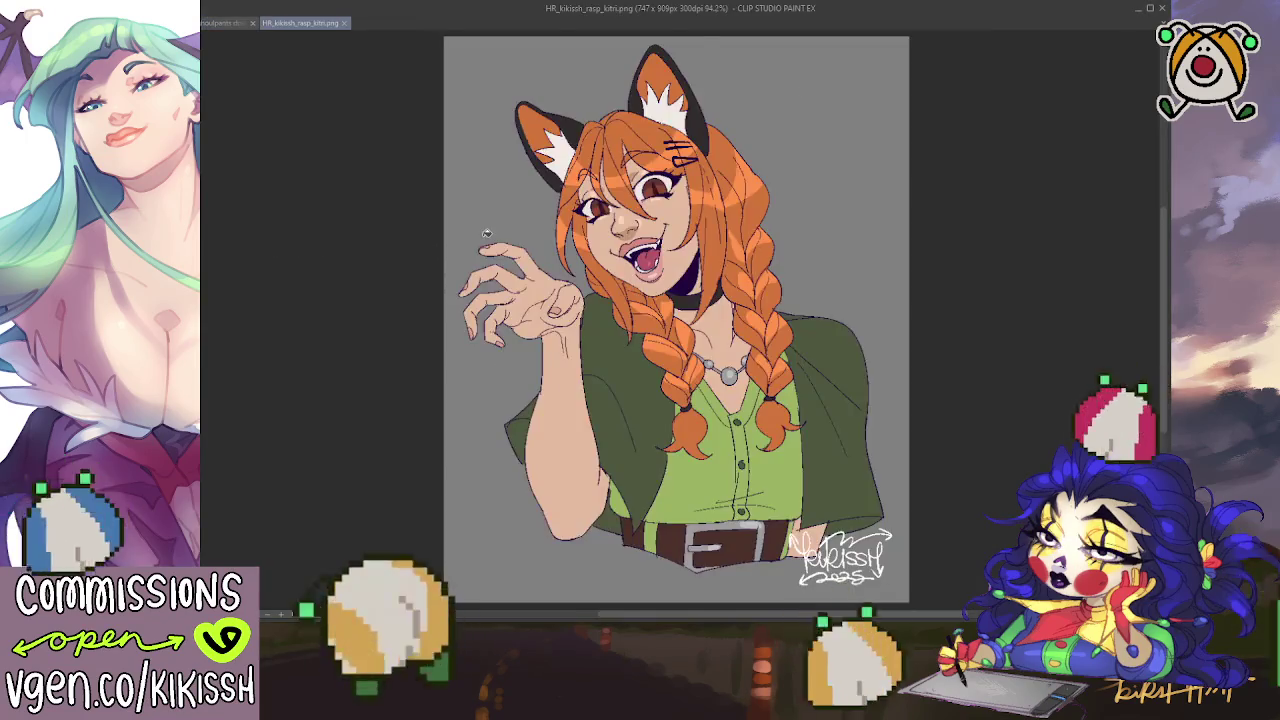
View the fox-girl canvas at 100% and fade it under a new light-grey layer.
key("ctrl+alt+0")
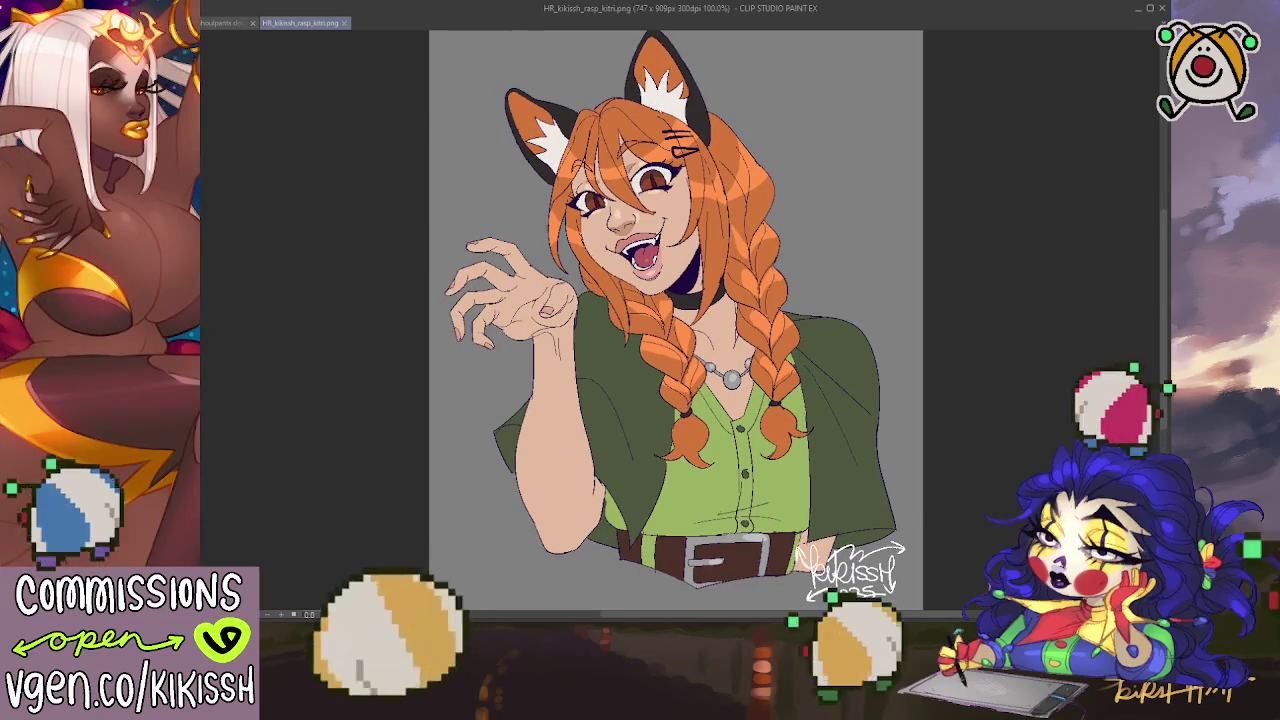
left_click(445, 393)
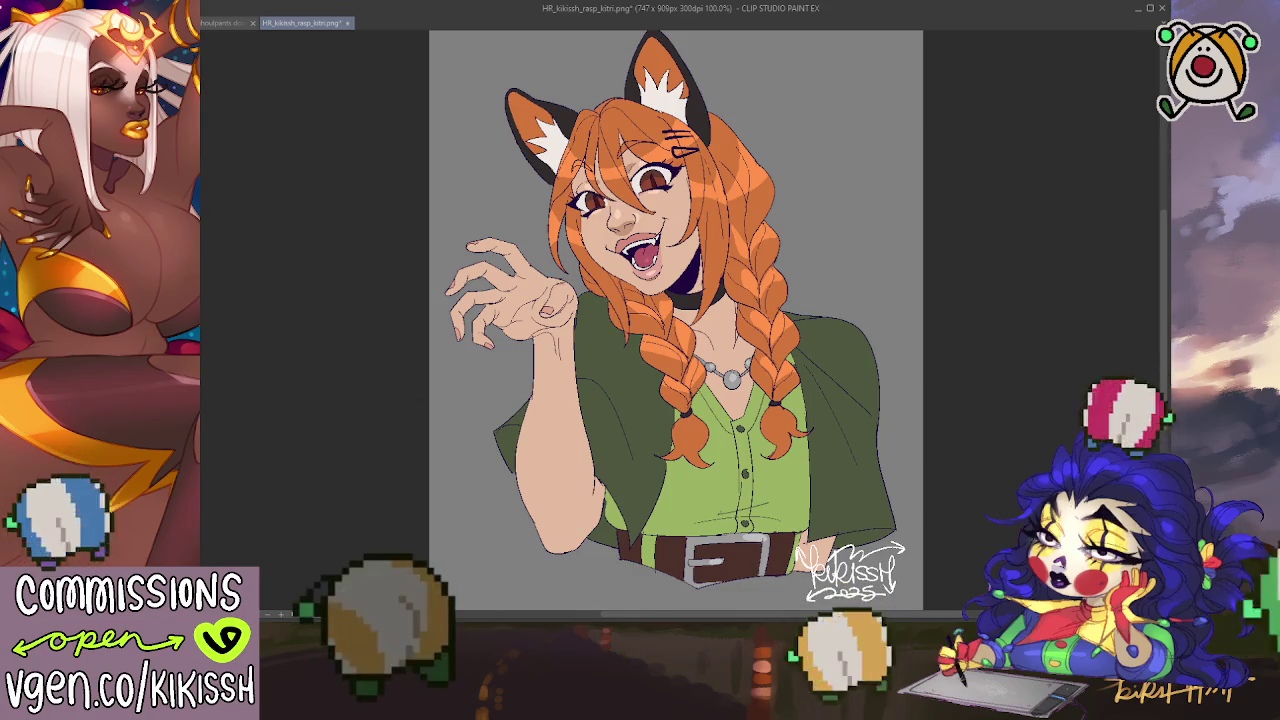
key("ctrl+z")
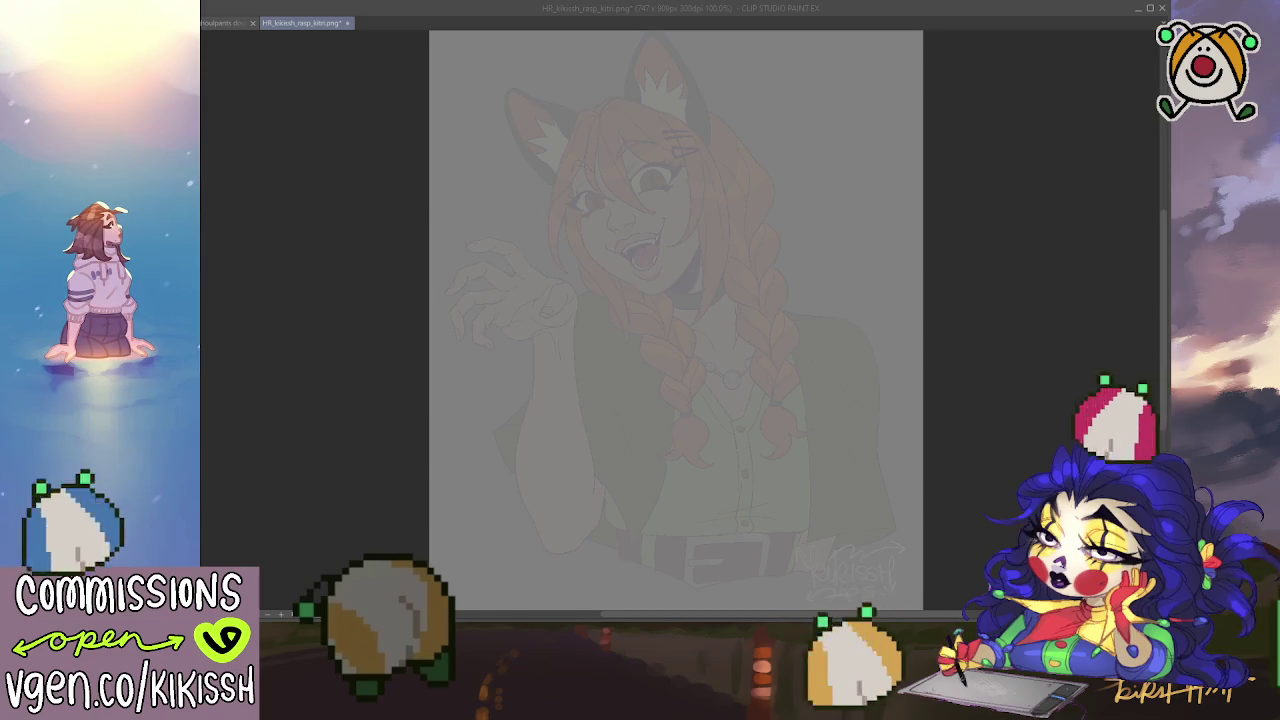
key("alt+Tab")
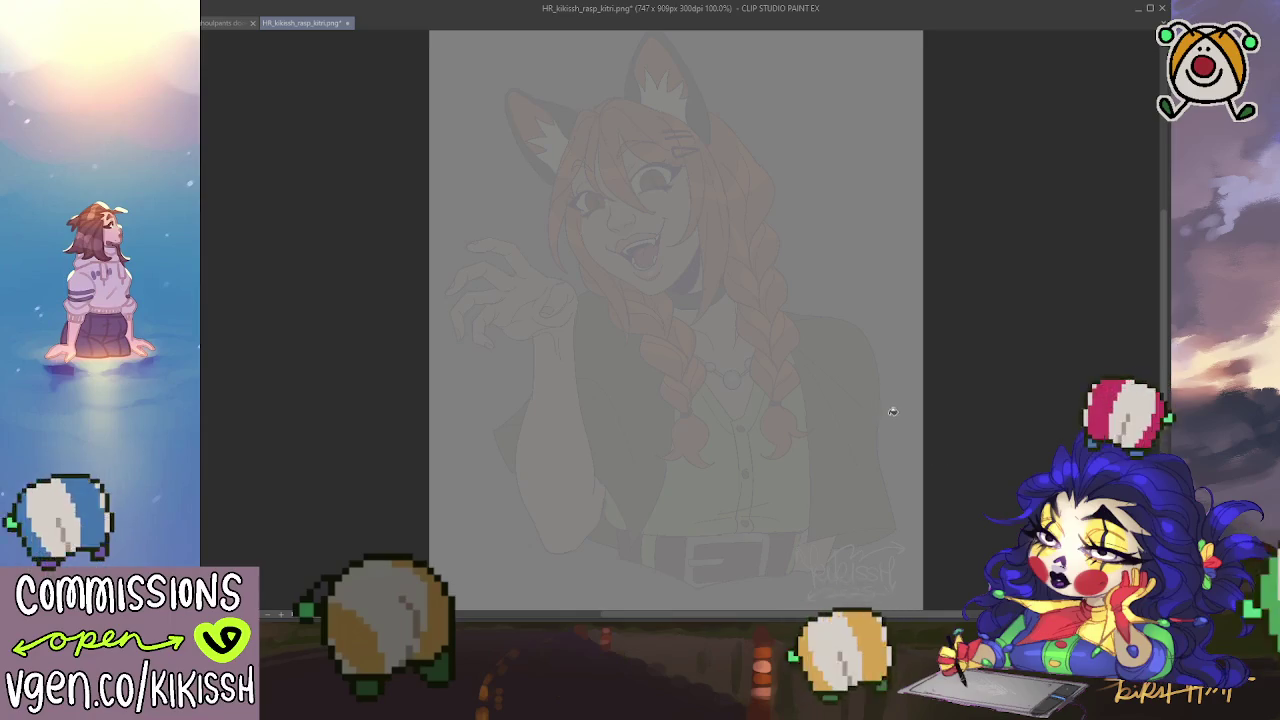
left_click_drag(892, 411, 862, 398)
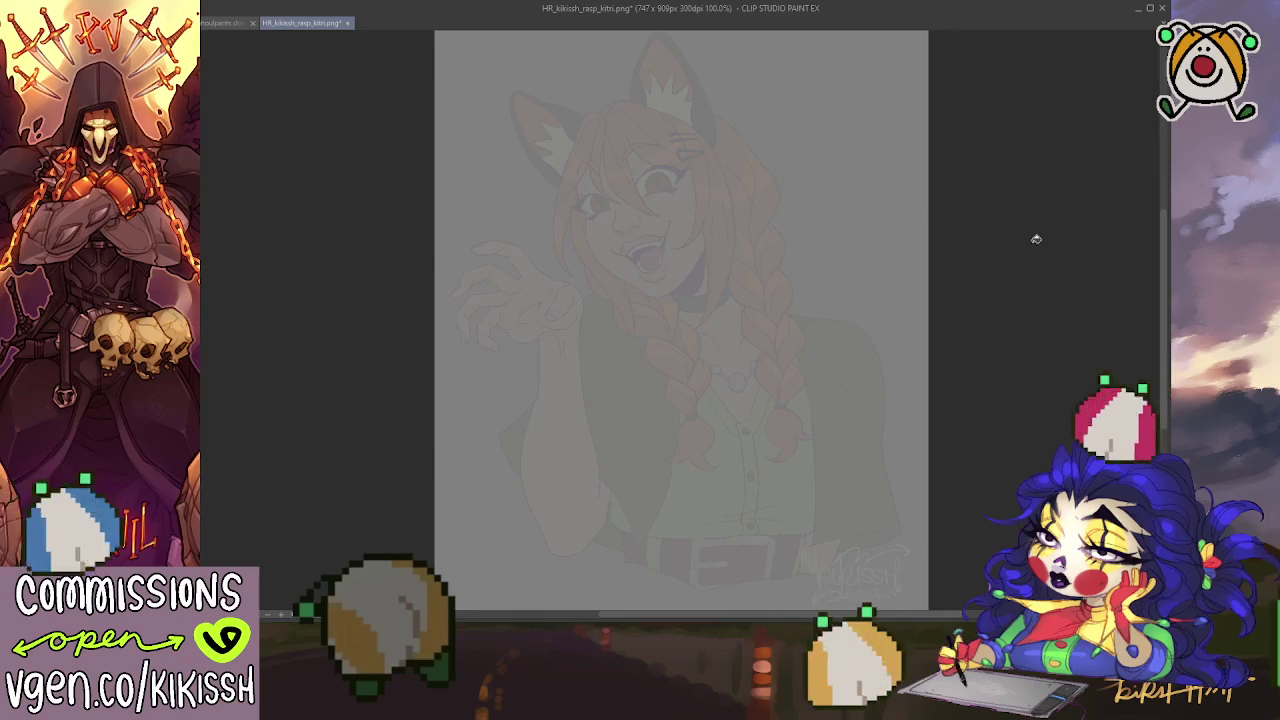
left_click_drag(676, 218, 705, 340)
key("ctrl+z")
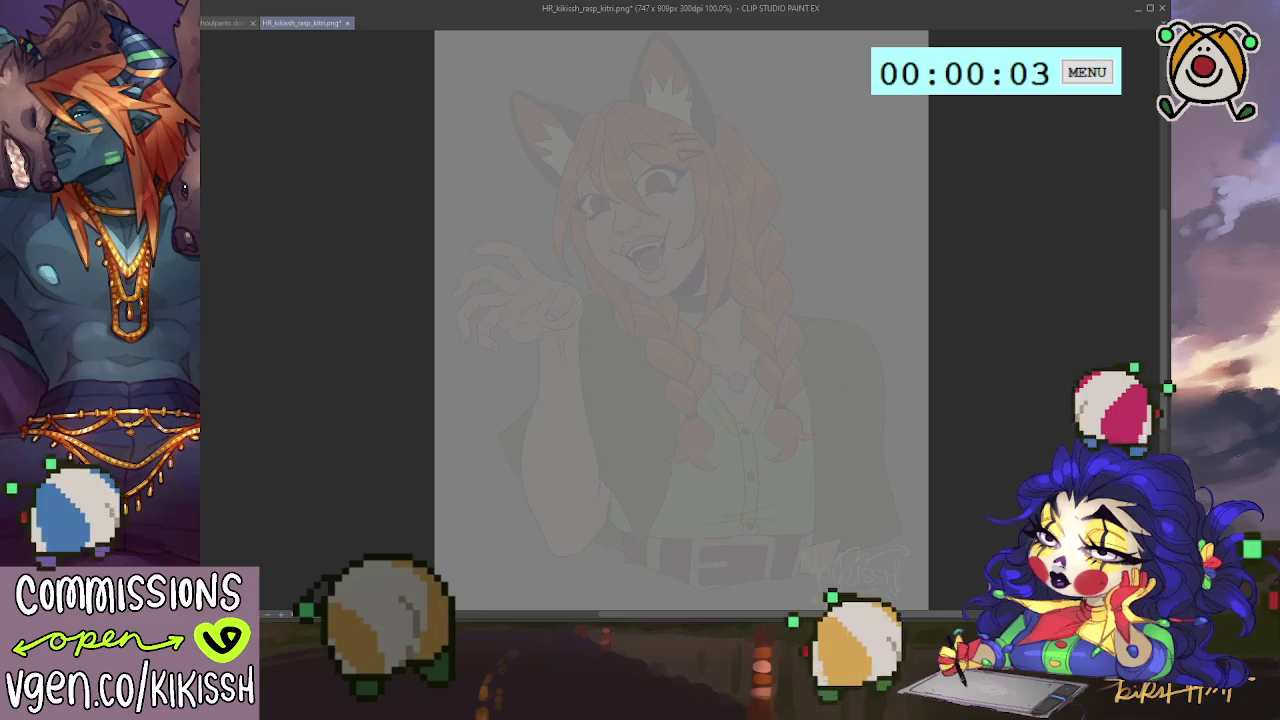
left_click(963, 72)
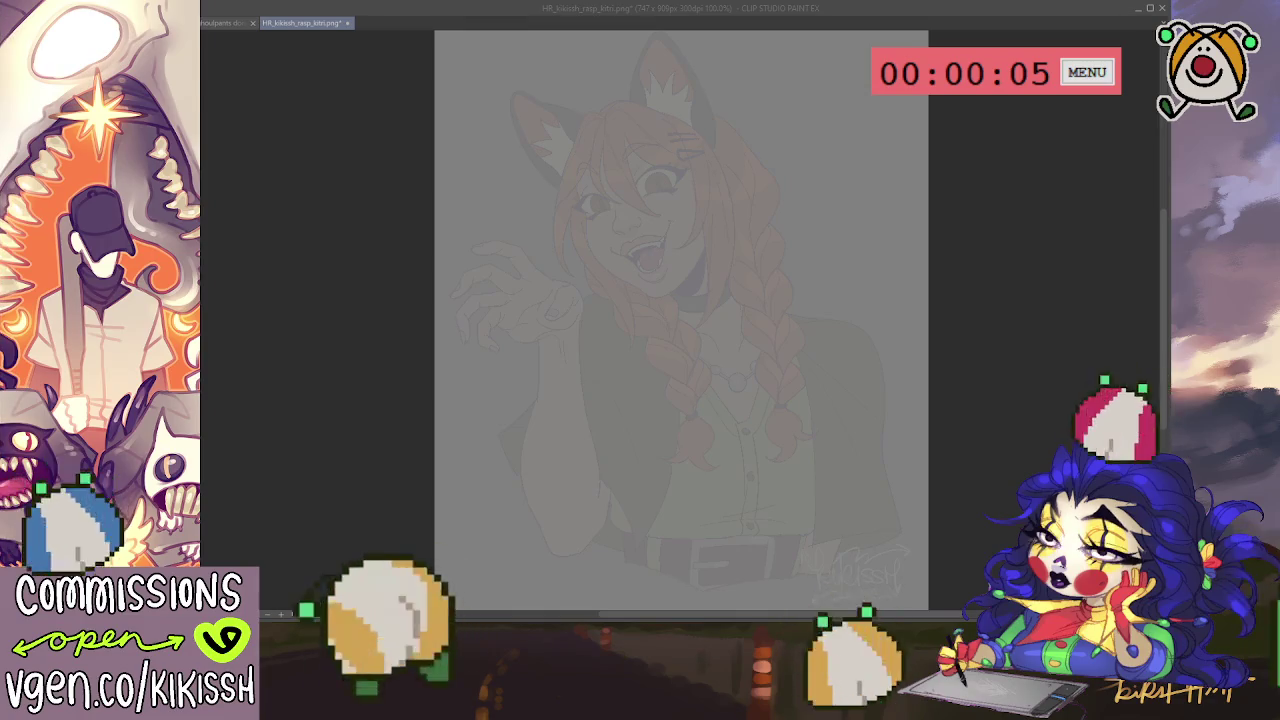
left_click(648, 276)
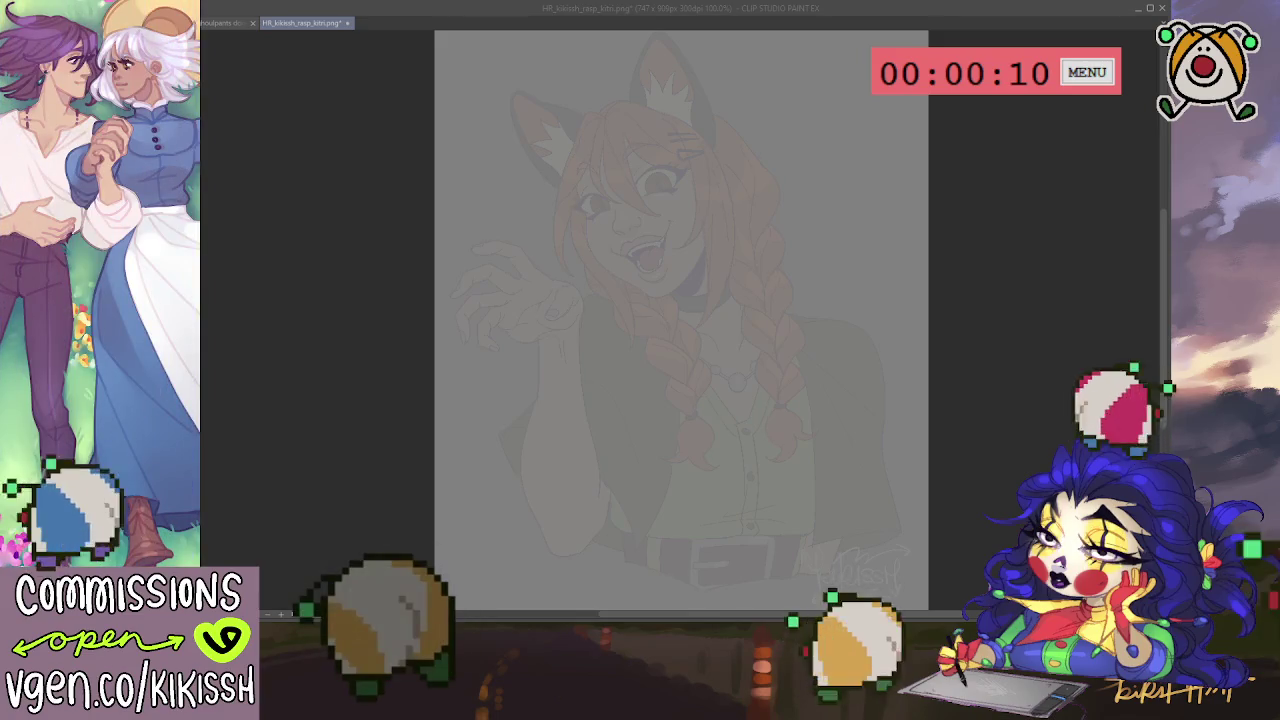
Try several times to rough in a head circle over the faded face, undoing each attempt.
mouse_move(660, 118)
left_mouse_down()
mouse_move(700, 286)
mouse_move(723, 155)
left_mouse_up()
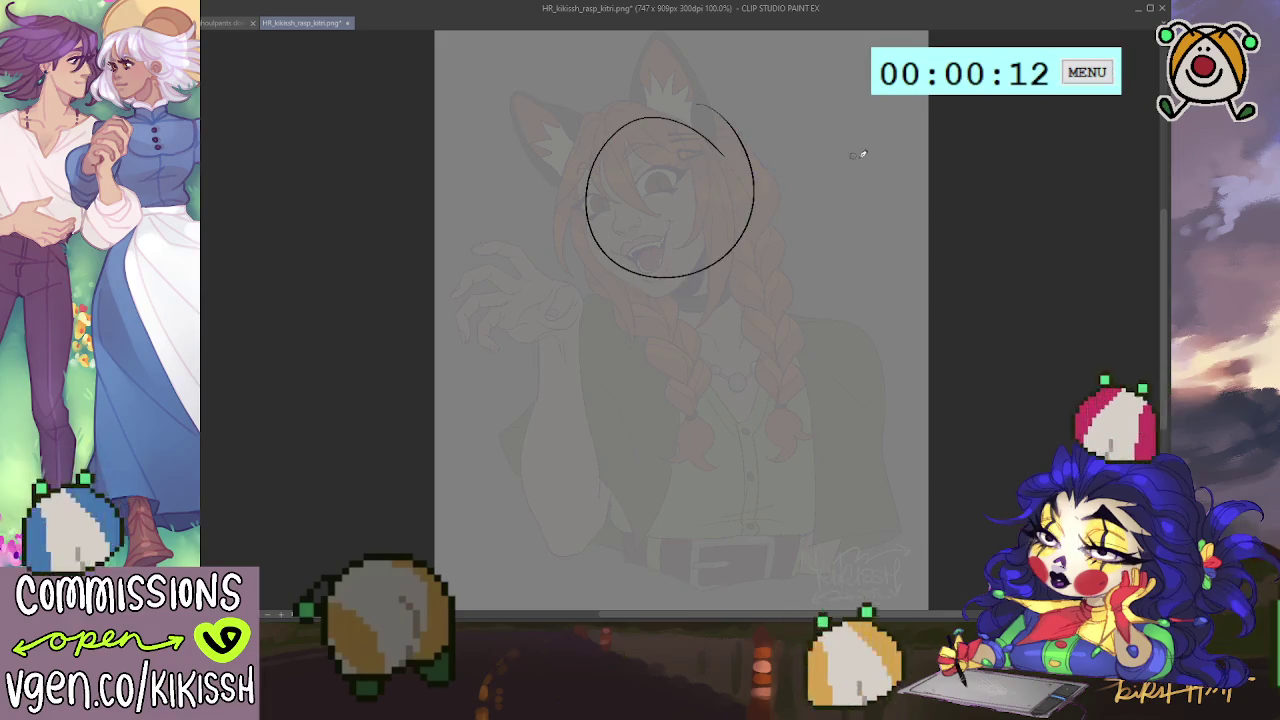
key("ctrl+z")
mouse_move(699, 103)
left_mouse_down()
mouse_move(771, 229)
mouse_move(611, 220)
mouse_move(654, 123)
left_mouse_up()
key("ctrl+z")
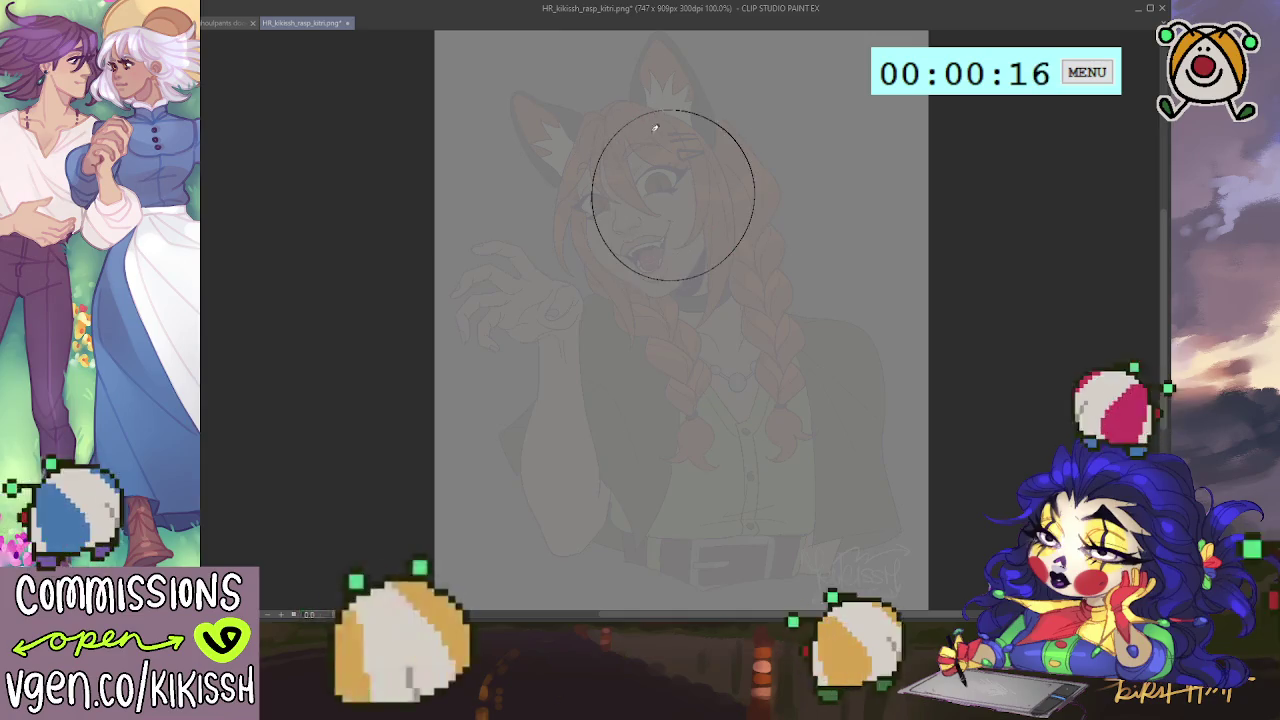
key("ctrl+z")
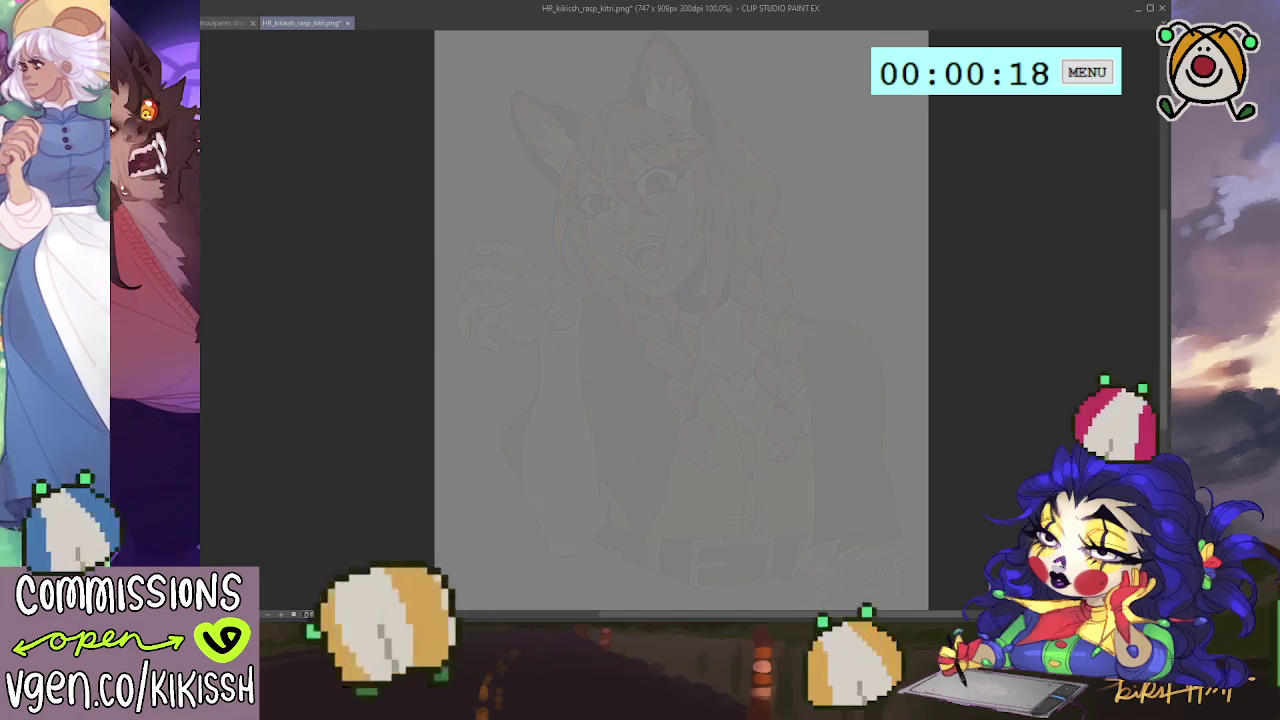
mouse_move(749, 152)
left_mouse_down()
mouse_move(583, 165)
mouse_move(740, 150)
mouse_move(619, 104)
mouse_move(740, 140)
mouse_move(586, 177)
mouse_move(736, 103)
mouse_move(654, 288)
mouse_move(720, 123)
left_mouse_up()
key("ctrl+z")
key("ctrl+z")
key("ctrl+z")
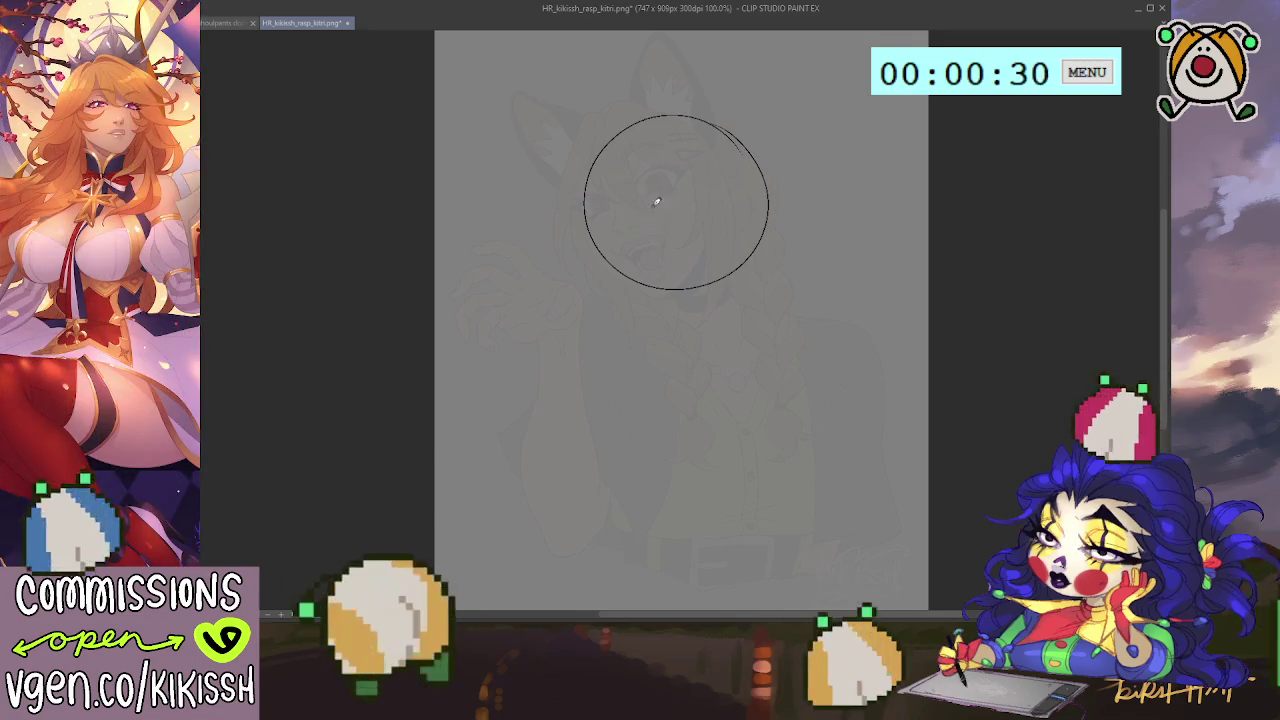
key("ctrl+z")
key("ctrl+z")
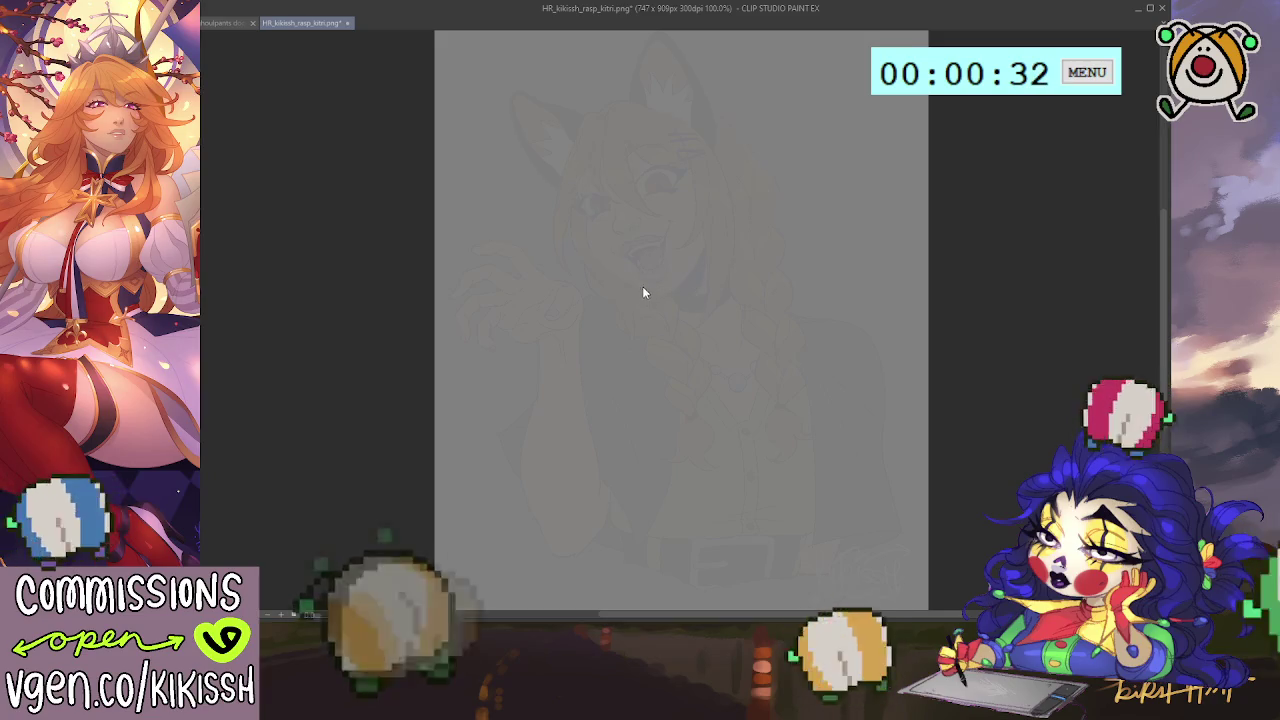
Draw a centre line down through the head and a jaw line on its right.
left_click_drag(700, 157, 713, 302)
key("ctrl+z")
left_click_drag(672, 150, 713, 305)
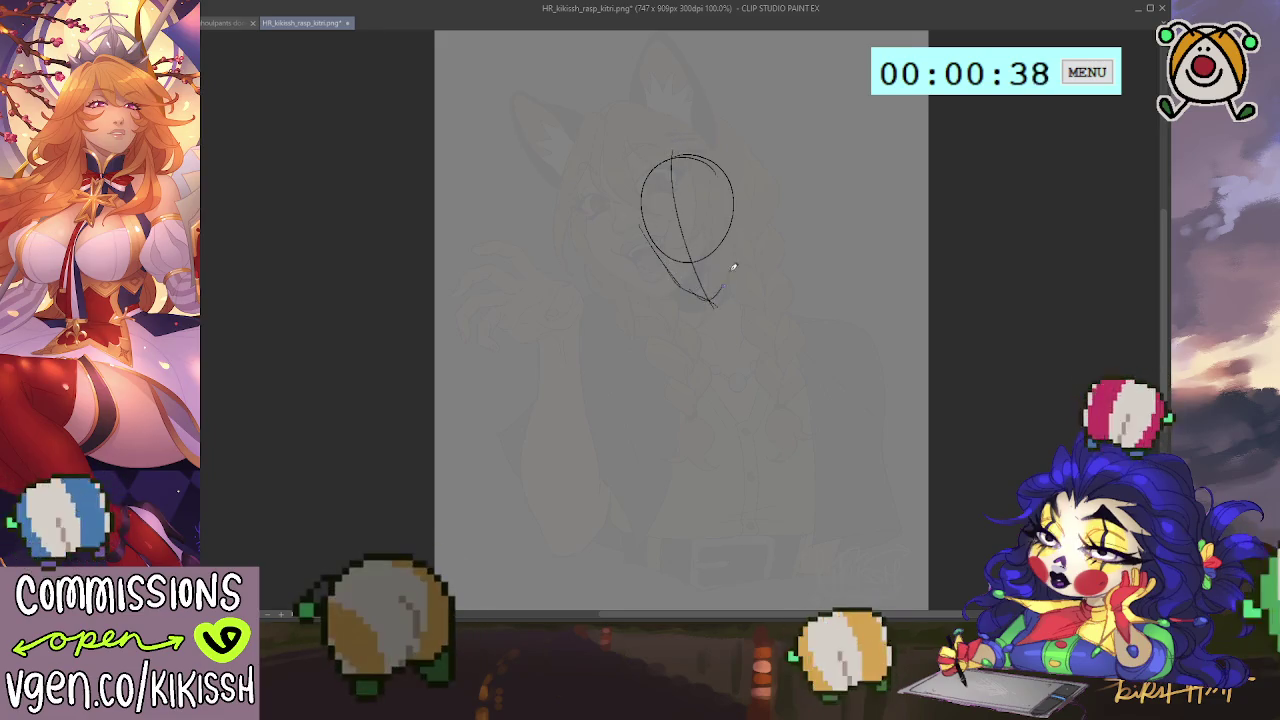
left_click_drag(738, 252, 716, 300)
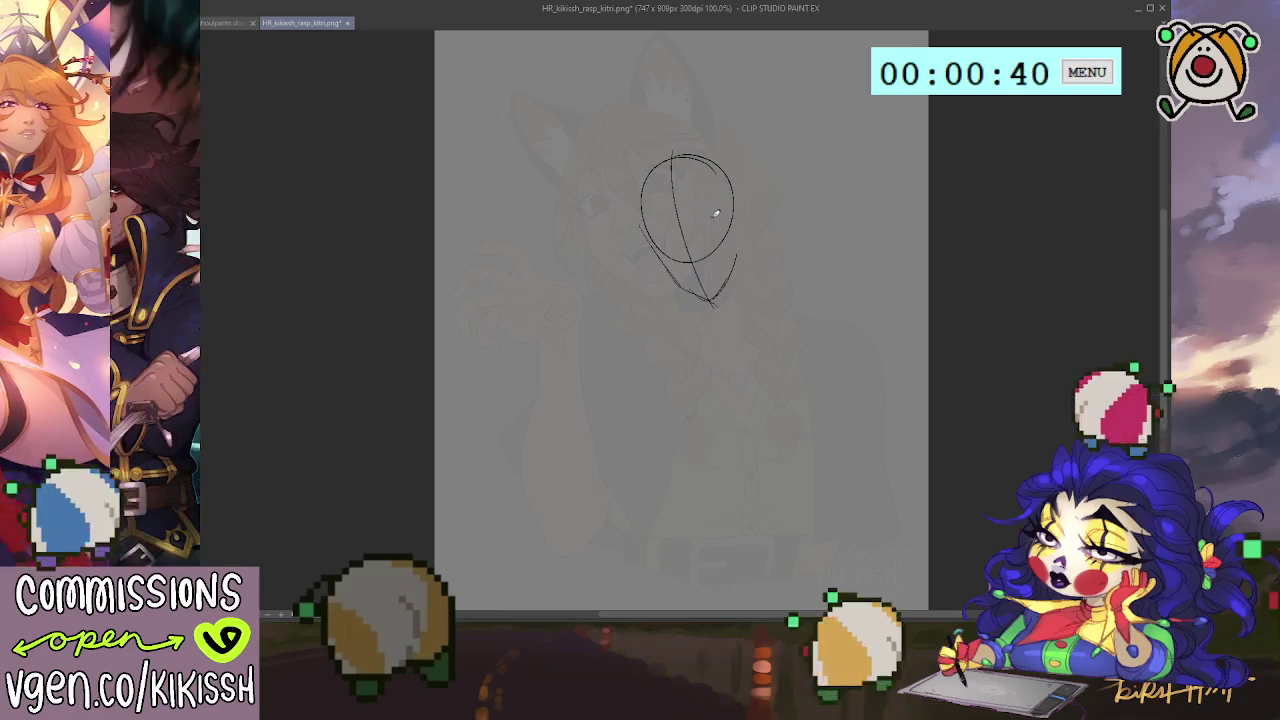
Sketch the eye shapes inside the head, redrawing the left eye outline.
left_click_drag(699, 229, 723, 209)
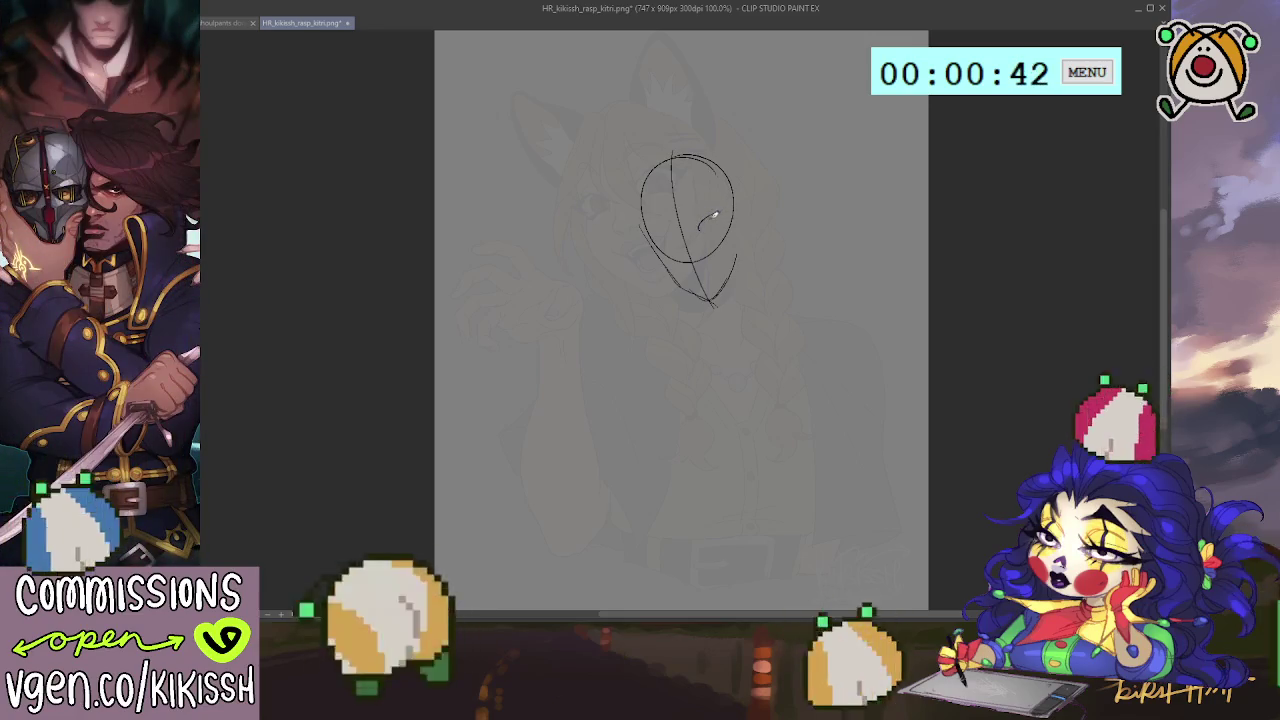
left_click_drag(722, 213, 670, 237)
key("ctrl+z")
left_click_drag(660, 228, 676, 234)
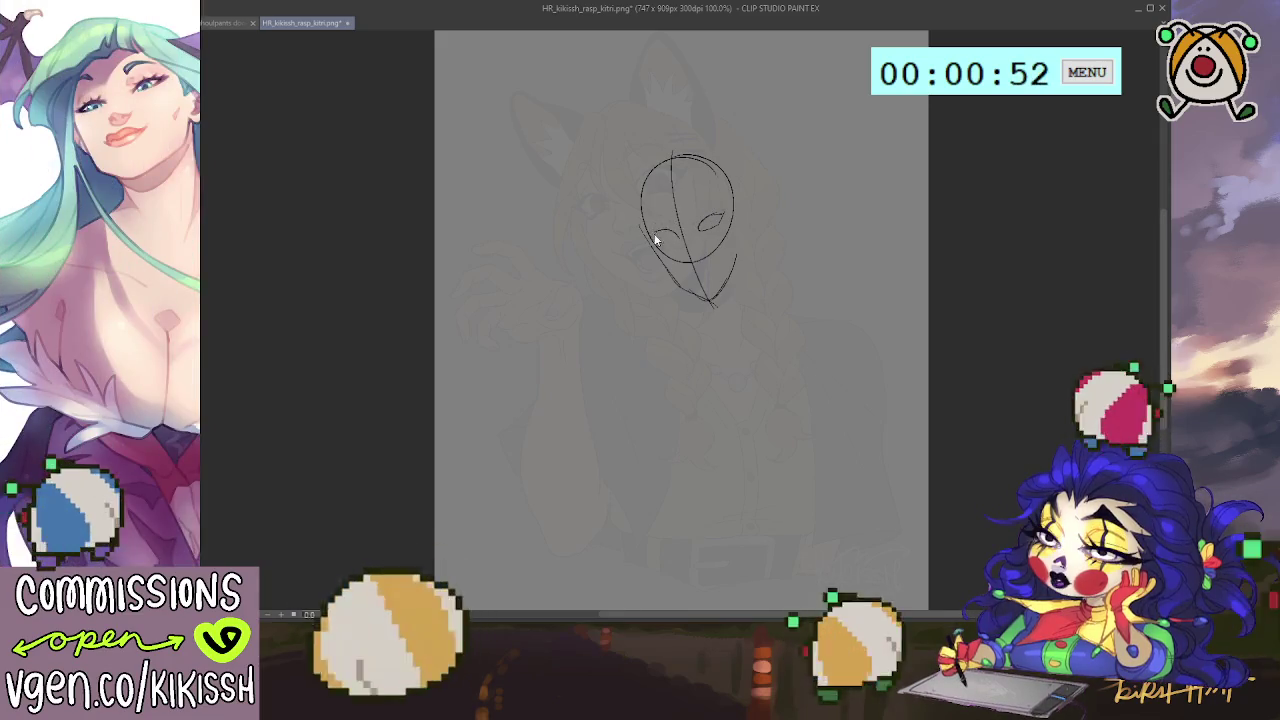
left_click_drag(656, 237, 674, 239)
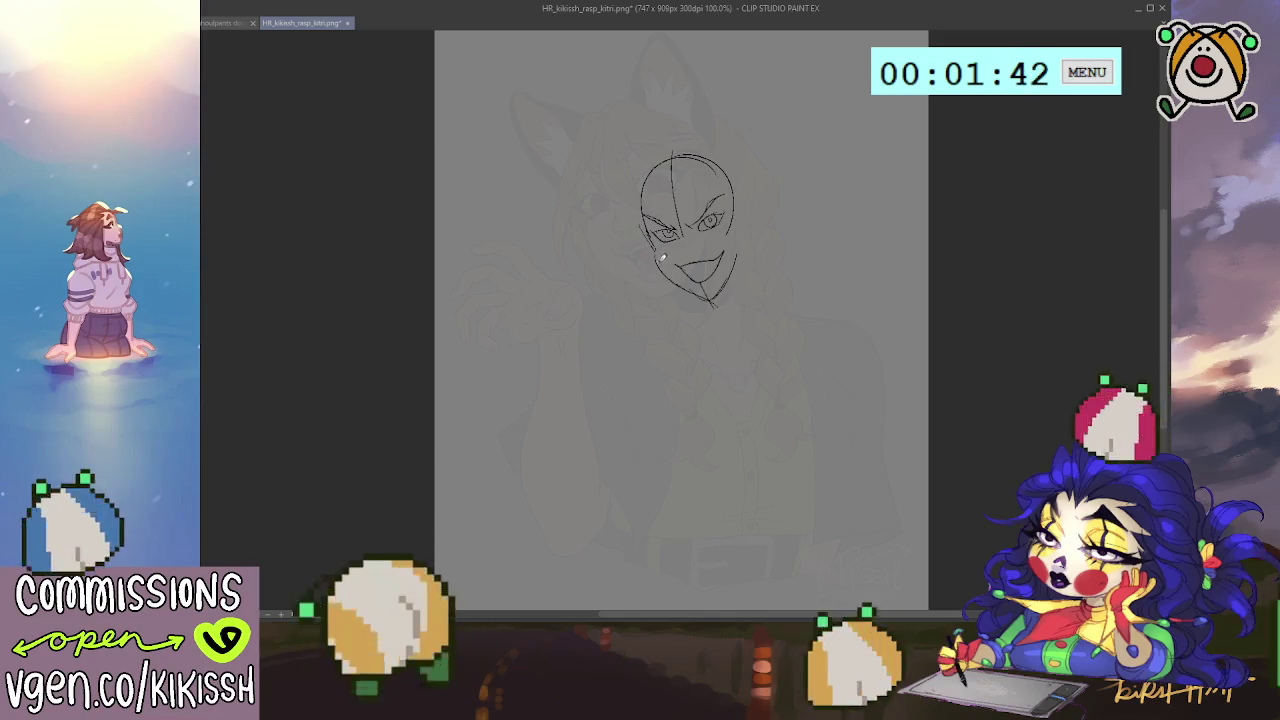
Draw the jaw line down to the chin, the top of the grinning mouth and the tongue.
left_click_drag(654, 250, 698, 289)
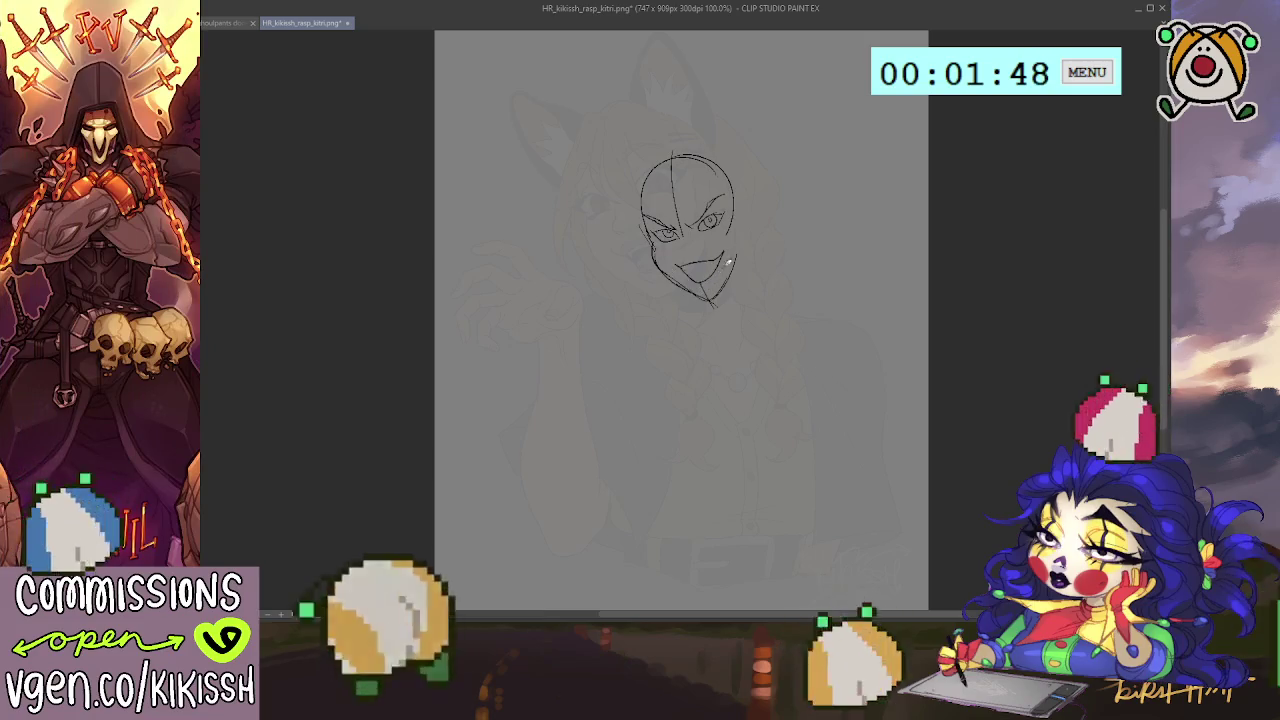
left_click_drag(694, 270, 710, 265)
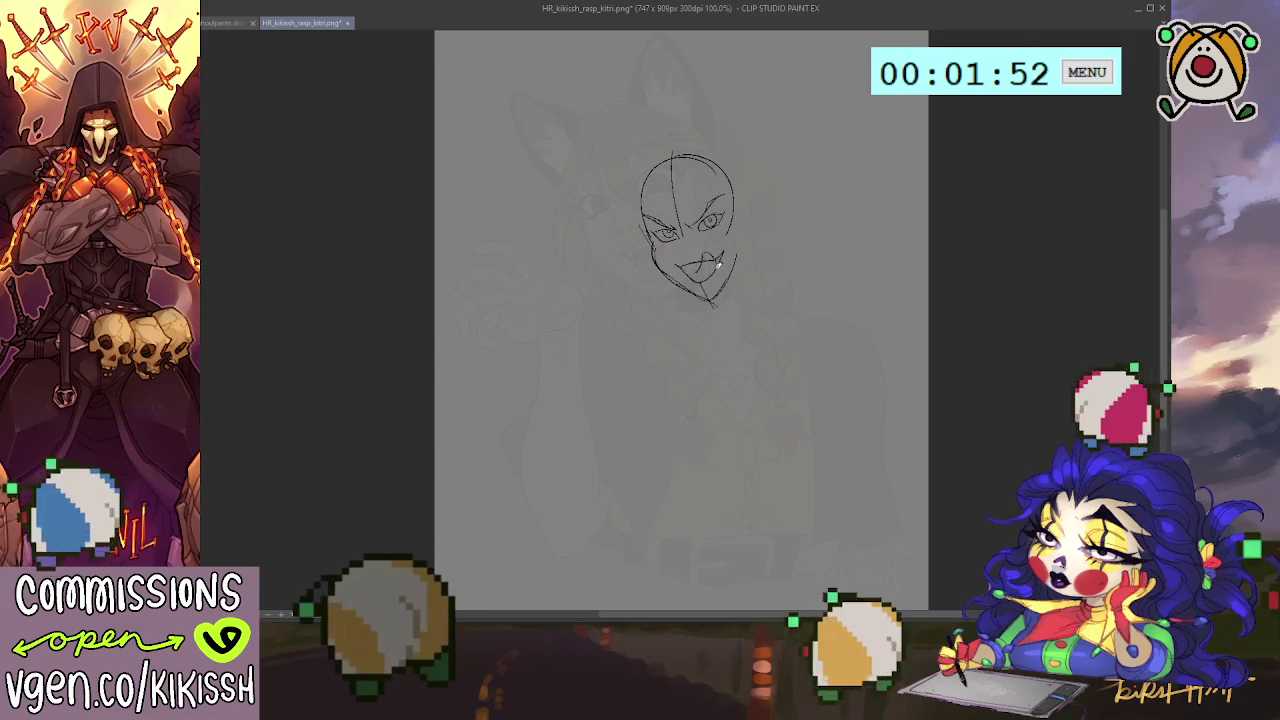
left_click_drag(717, 263, 708, 272)
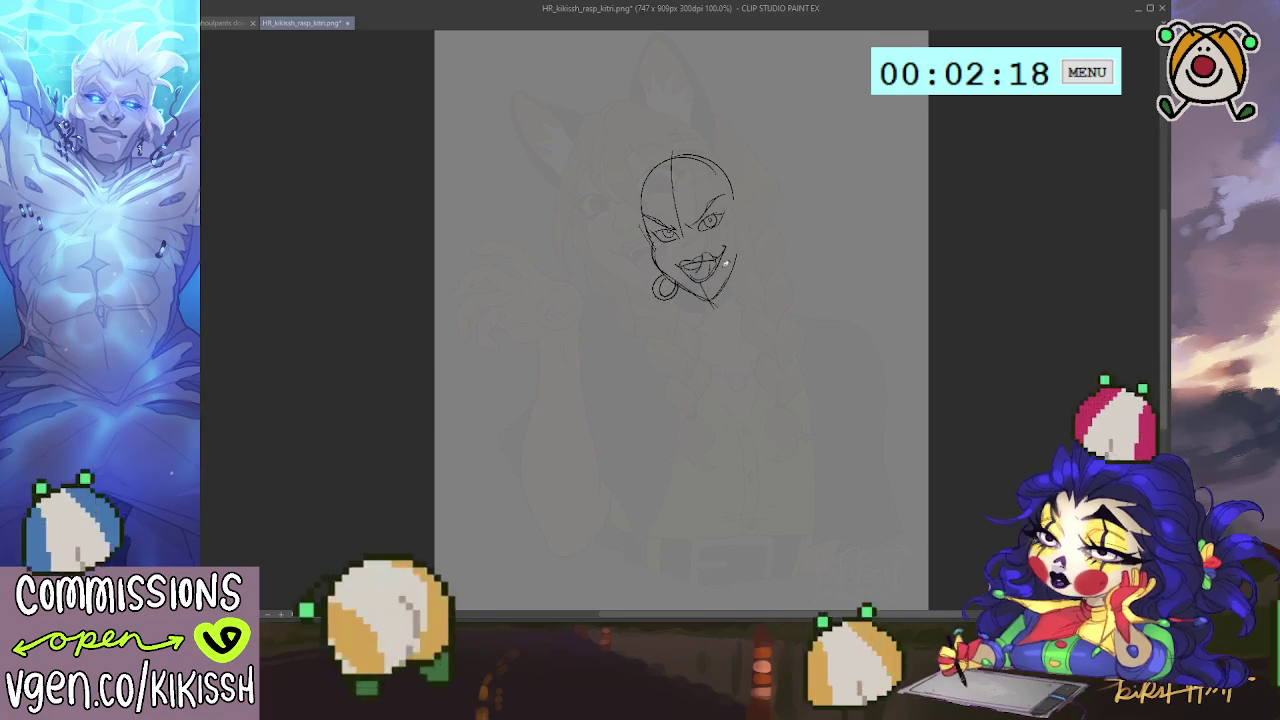
Touch up both jaw sides, add a hoop earring, darken the eyes and sketch the ear.
mouse_move(737, 252)
left_mouse_down()
mouse_move(739, 272)
mouse_move(755, 268)
left_mouse_up()
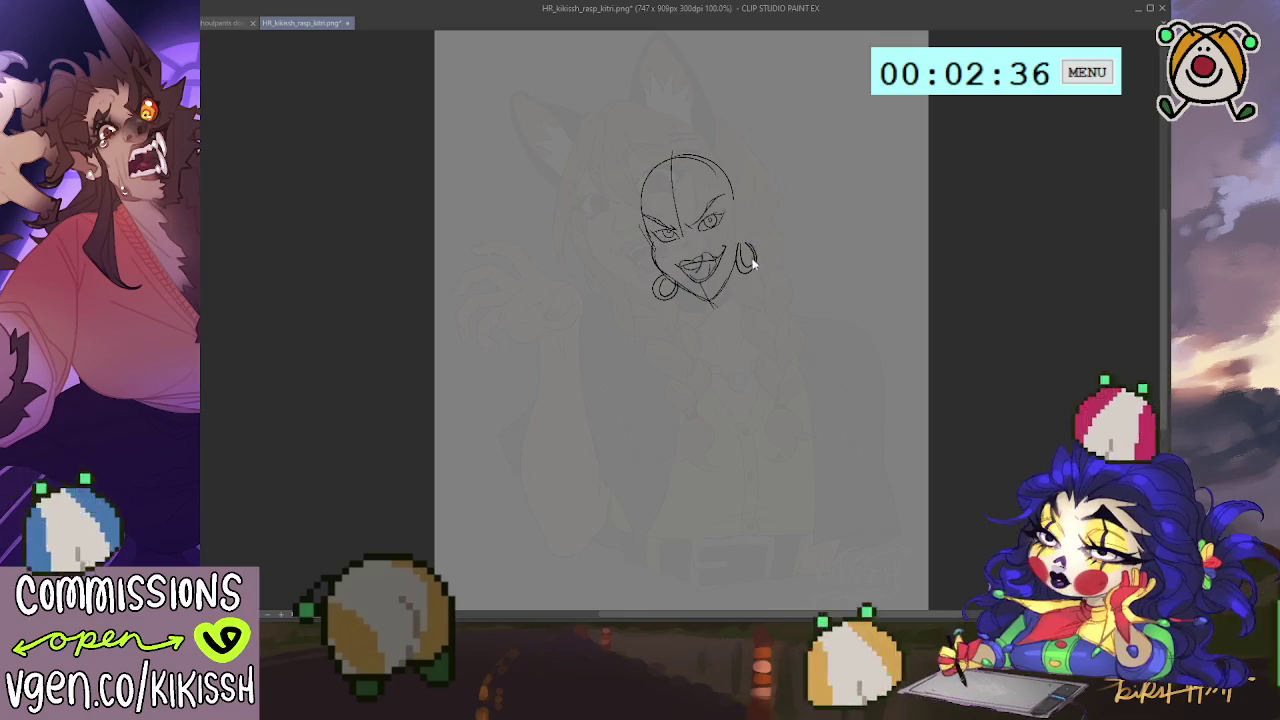
mouse_move(651, 264)
left_mouse_down()
mouse_move(649, 287)
mouse_move(658, 270)
left_mouse_up()
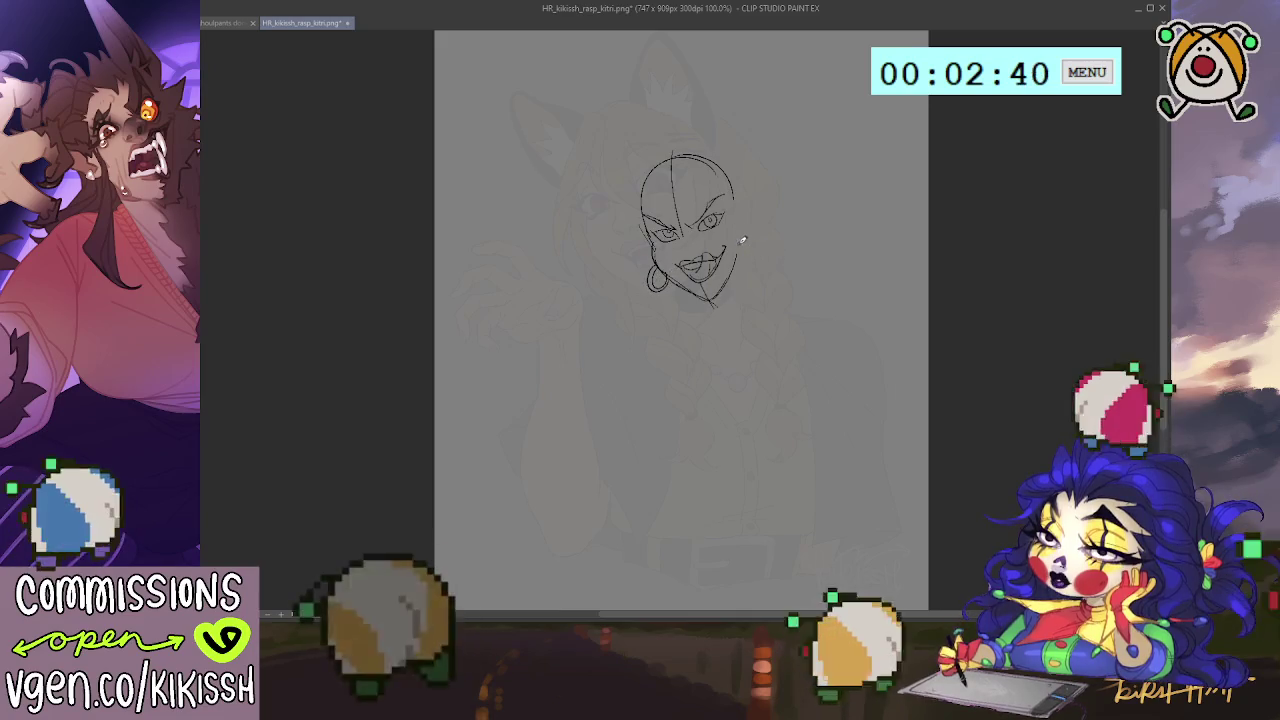
left_click_drag(744, 233, 742, 232)
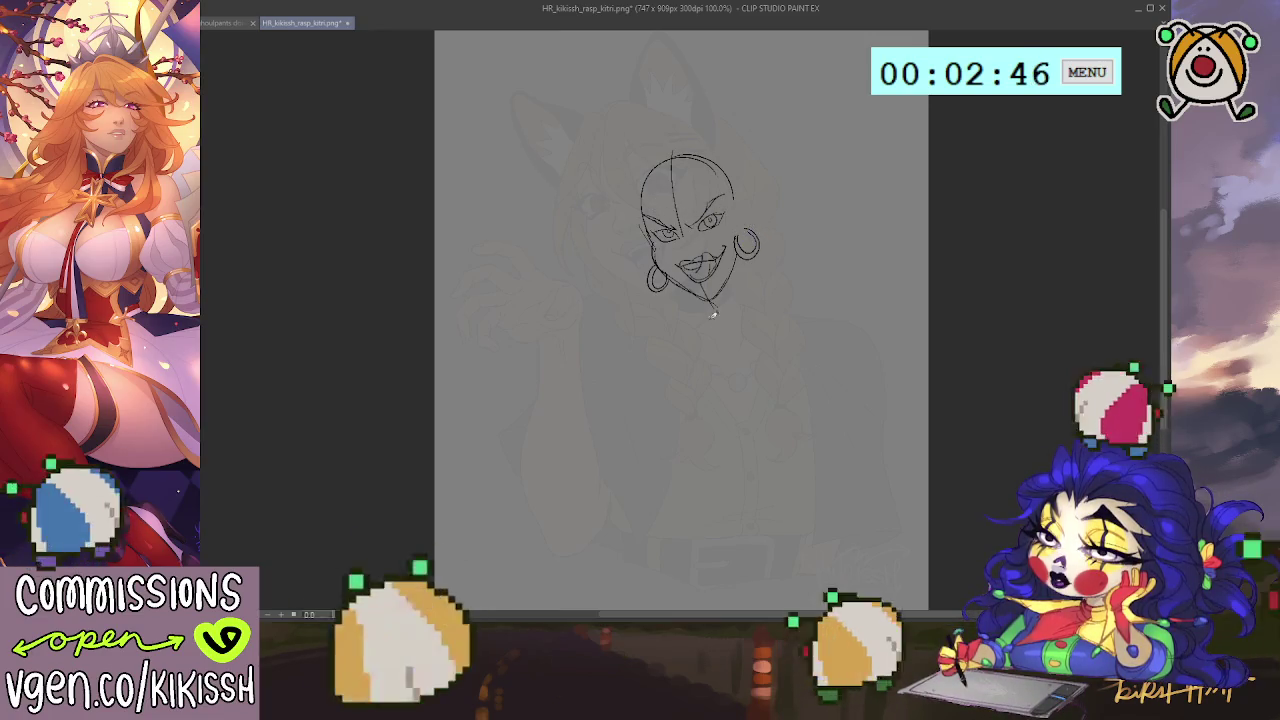
mouse_move(706, 302)
left_mouse_down()
mouse_move(746, 298)
mouse_move(760, 256)
left_mouse_up()
key("ctrl+z")
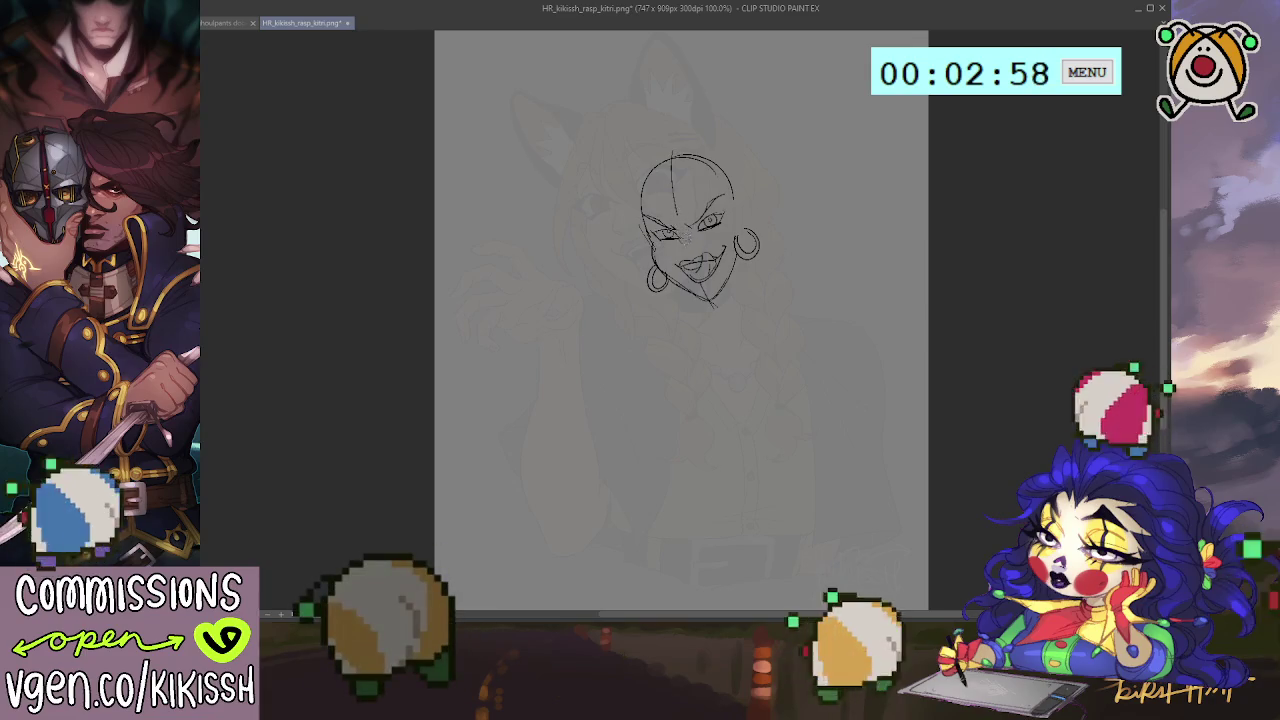
left_click_drag(648, 230, 677, 222)
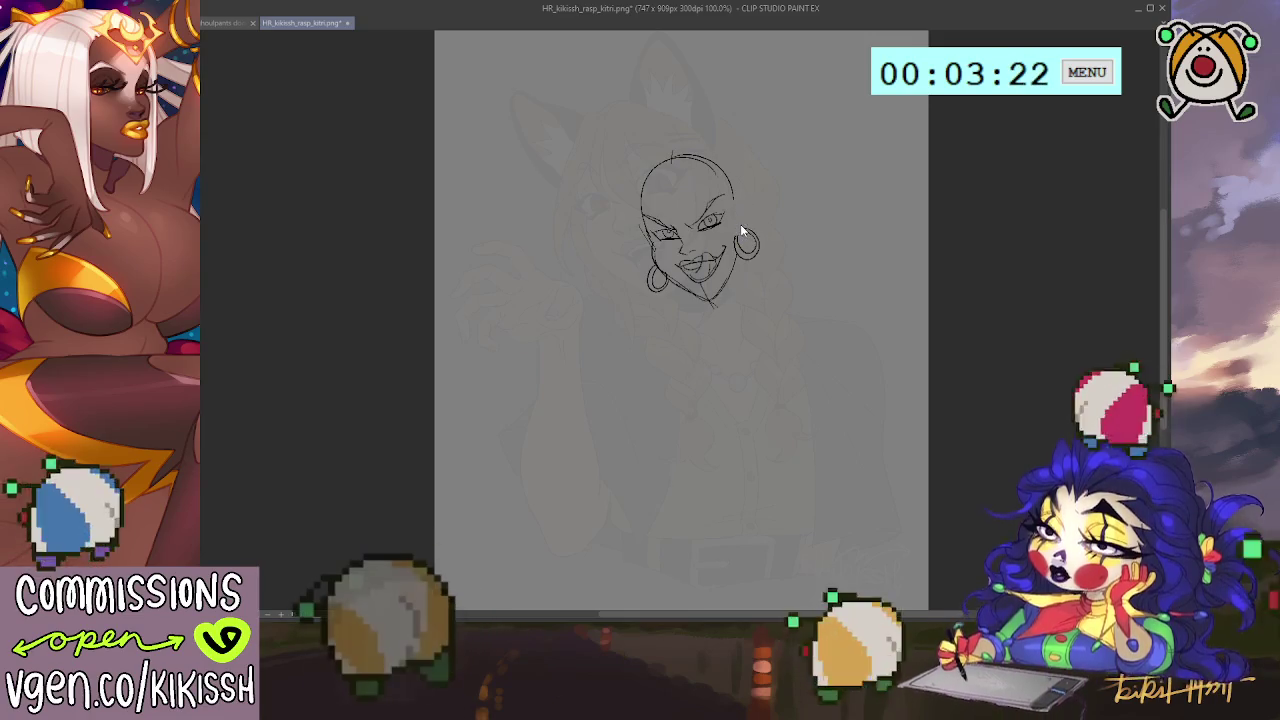
left_click_drag(742, 225, 755, 233)
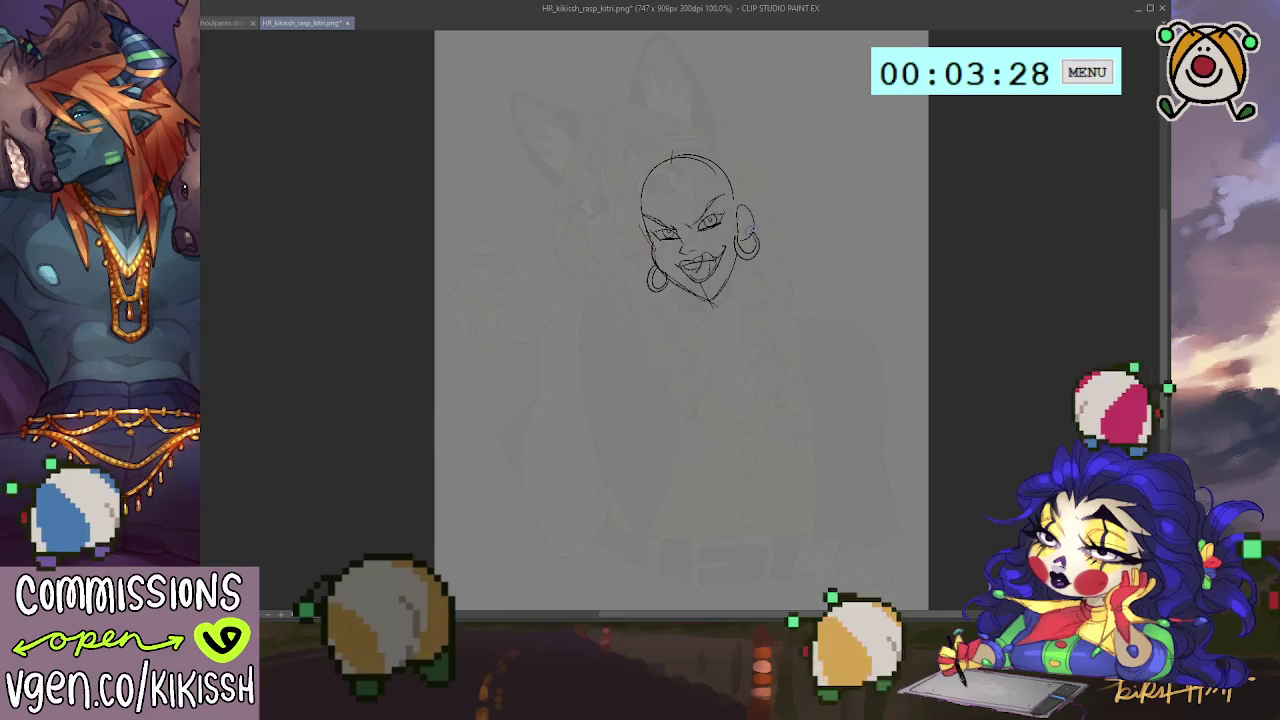
Finish the right hoop earring and sketch a long hair strand down the left side.
left_click_drag(745, 240, 750, 255)
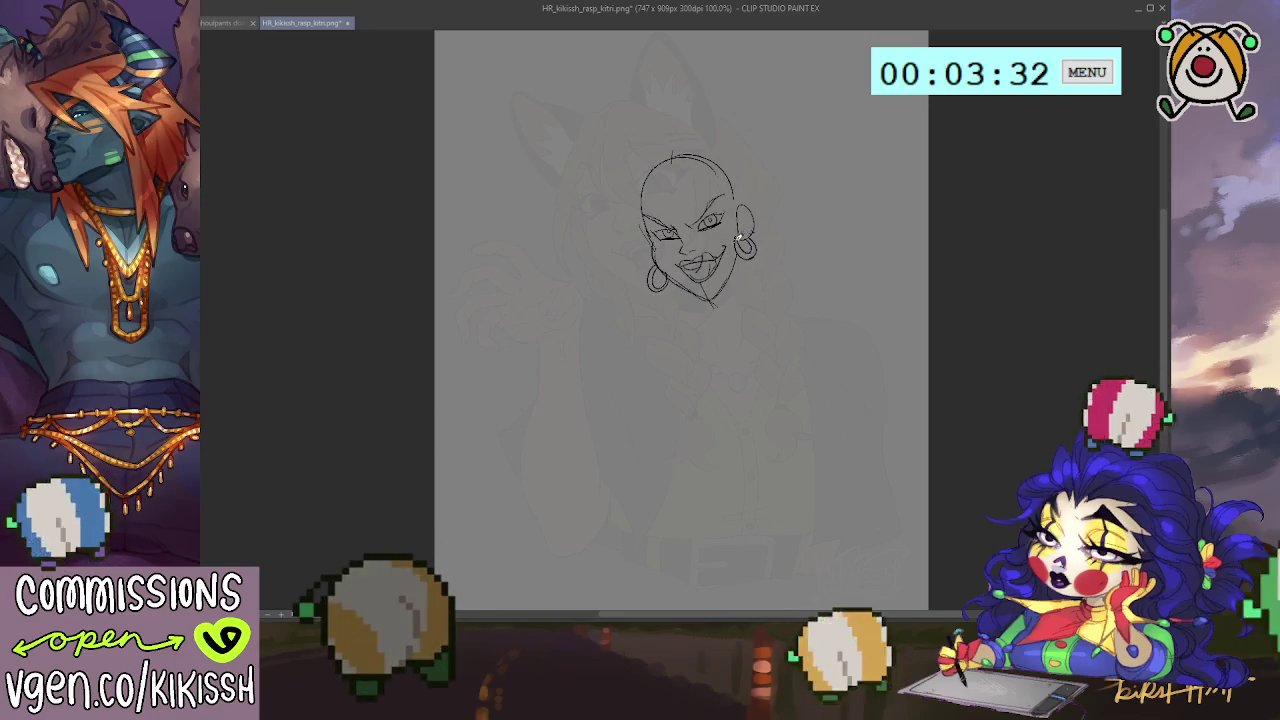
left_click_drag(793, 232, 800, 234)
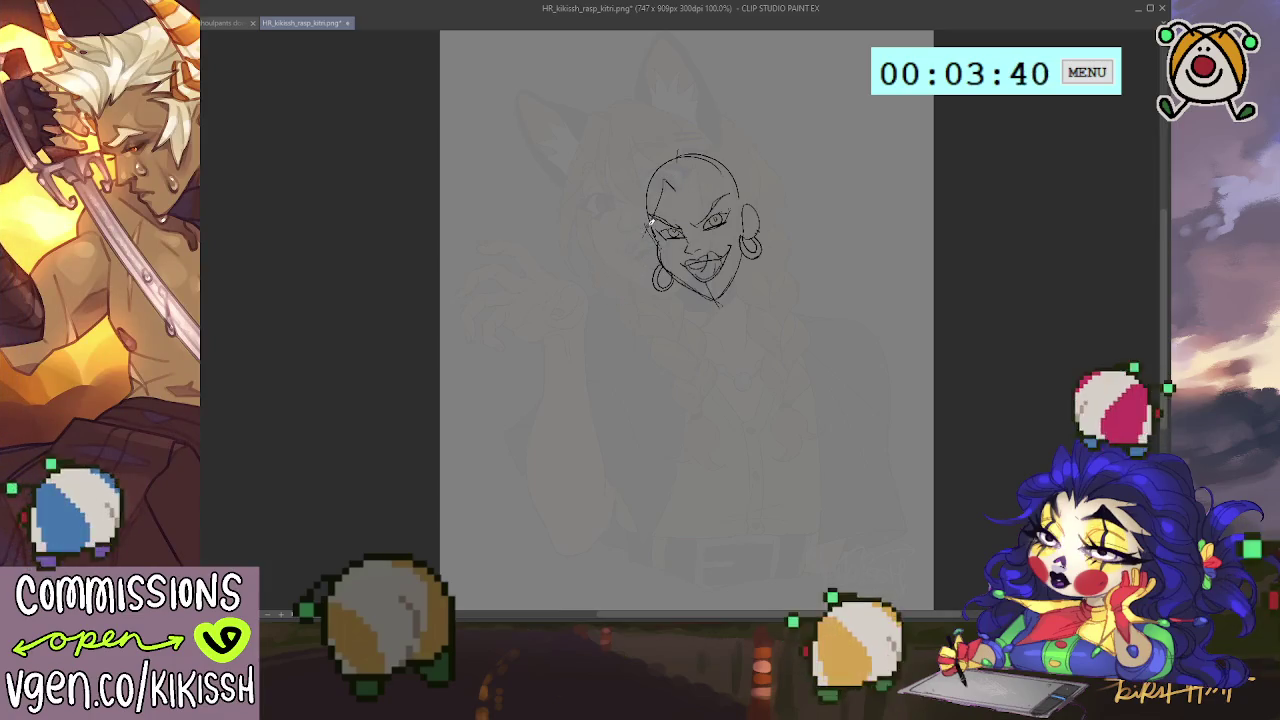
left_click_drag(650, 222, 605, 318)
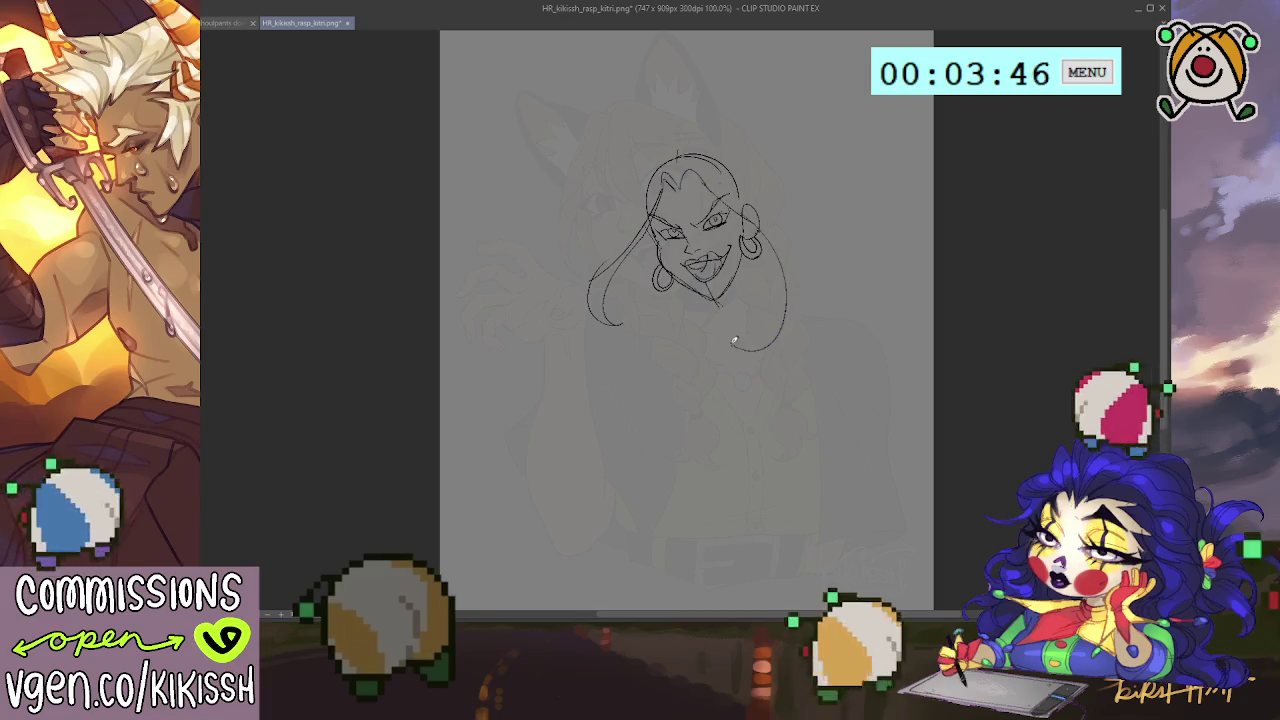
key("ctrl+z")
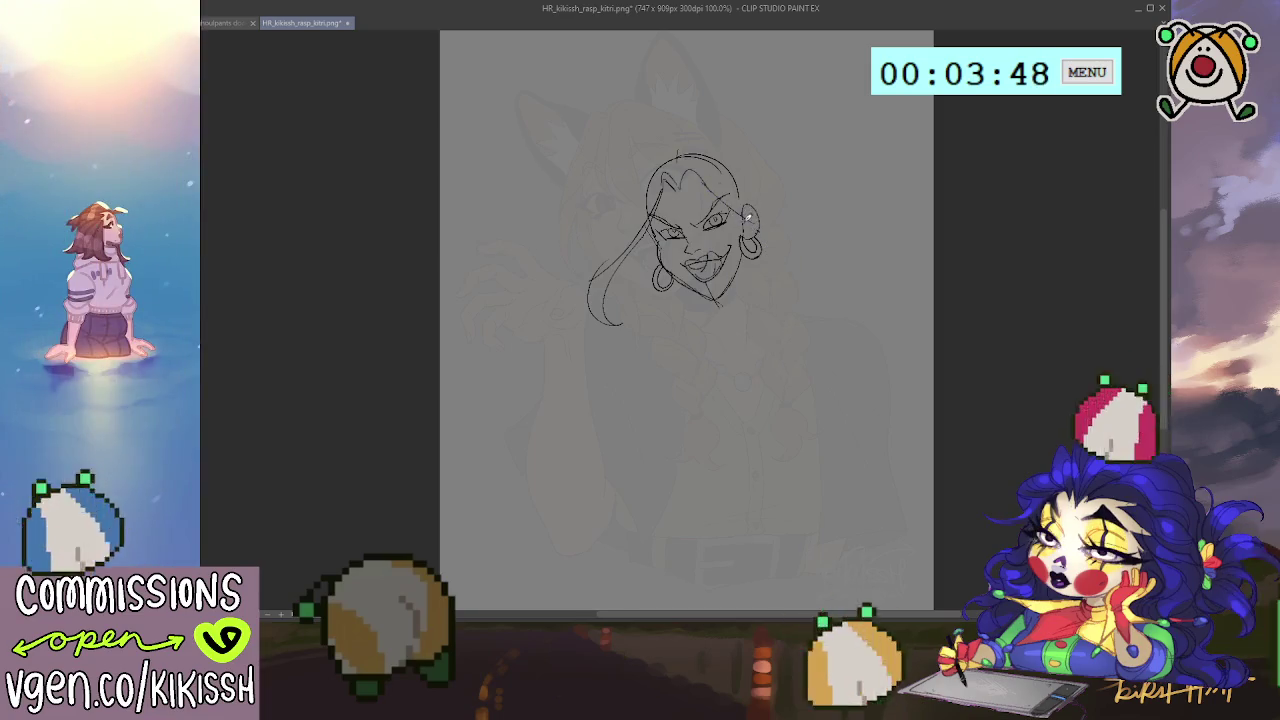
Redraw the right-side hair strands flowing down past the face and sketch the neck line.
left_click_drag(766, 256, 772, 324)
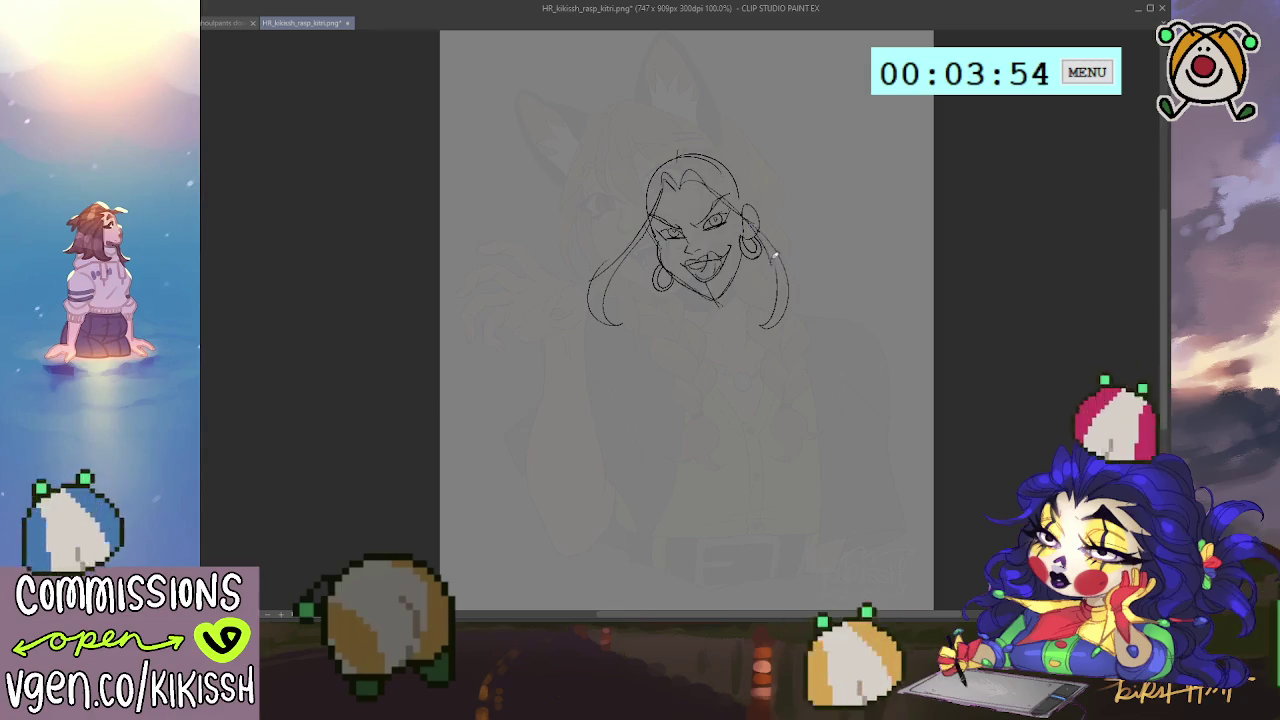
mouse_move(686, 184)
left_mouse_down()
mouse_move(779, 259)
mouse_move(817, 223)
left_mouse_up()
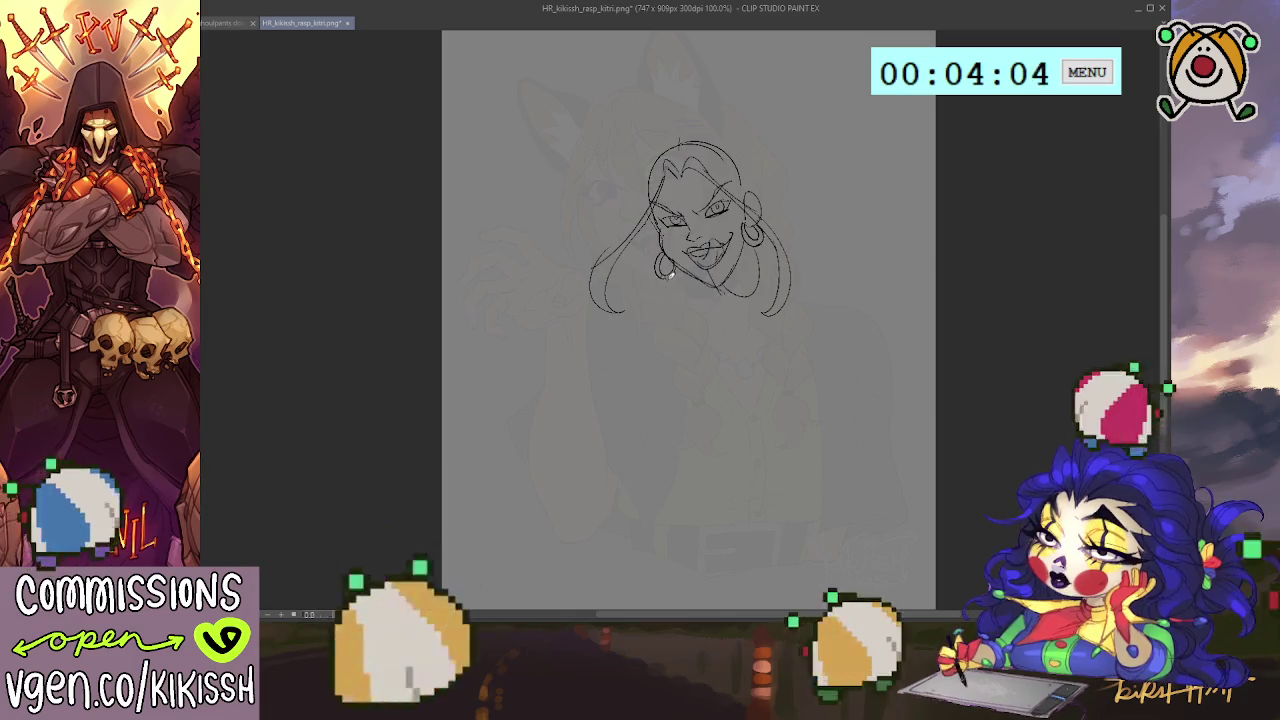
mouse_move(657, 296)
left_mouse_down()
mouse_move(652, 312)
mouse_move(716, 338)
left_mouse_up()
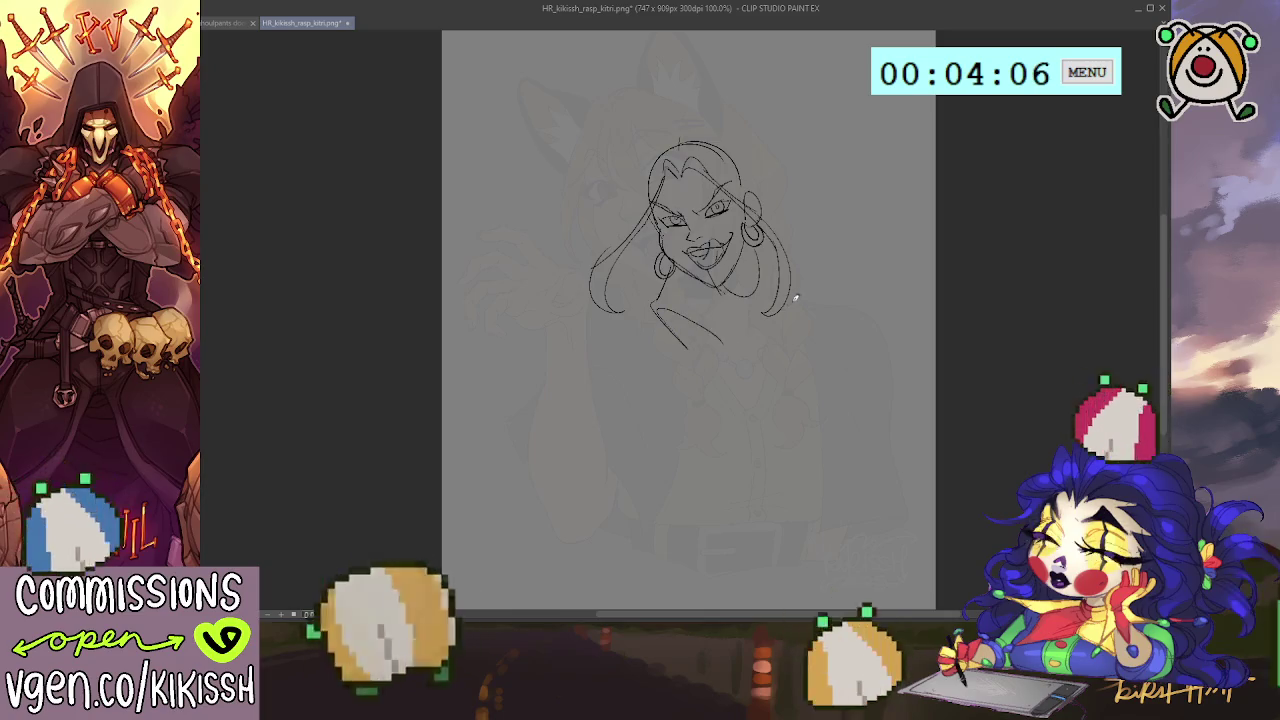
mouse_move(779, 297)
left_mouse_down()
mouse_move(771, 322)
mouse_move(822, 340)
left_mouse_up()
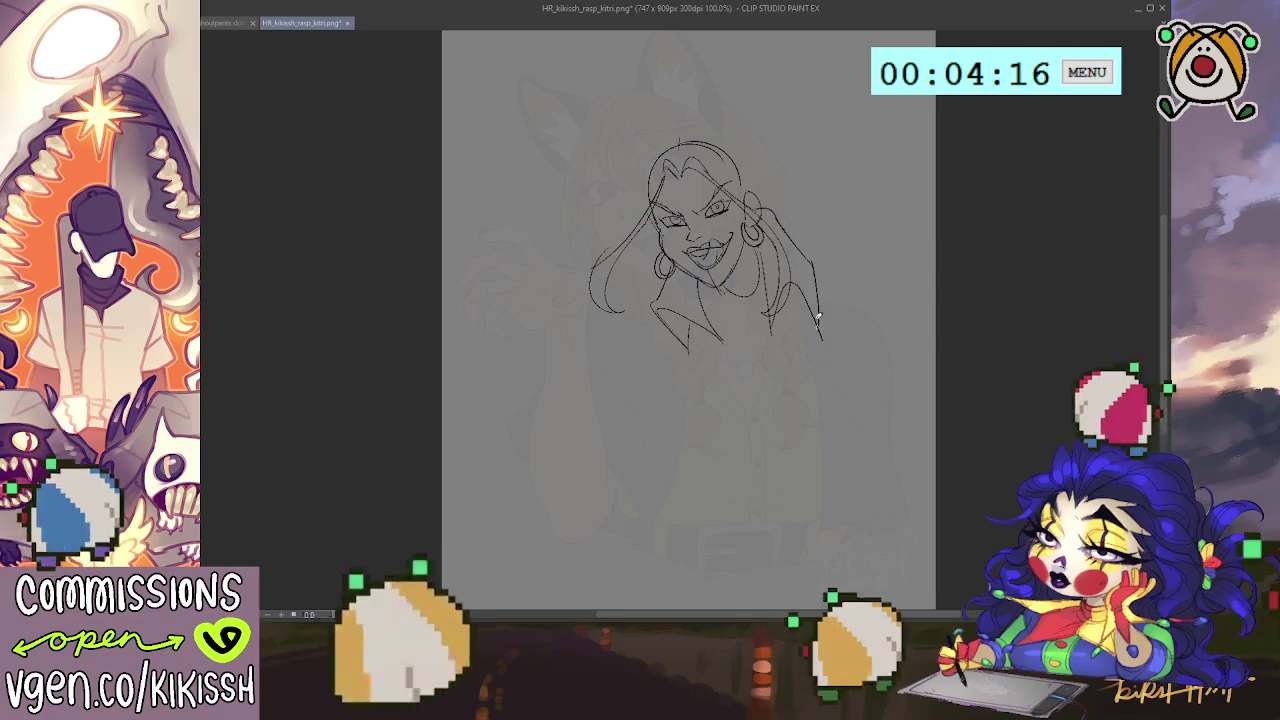
scroll(867, 243, "down", 1)
Pan the canvas down and add a collar stroke below the hair on the left.
left_click_drag(867, 242, 878, 271)
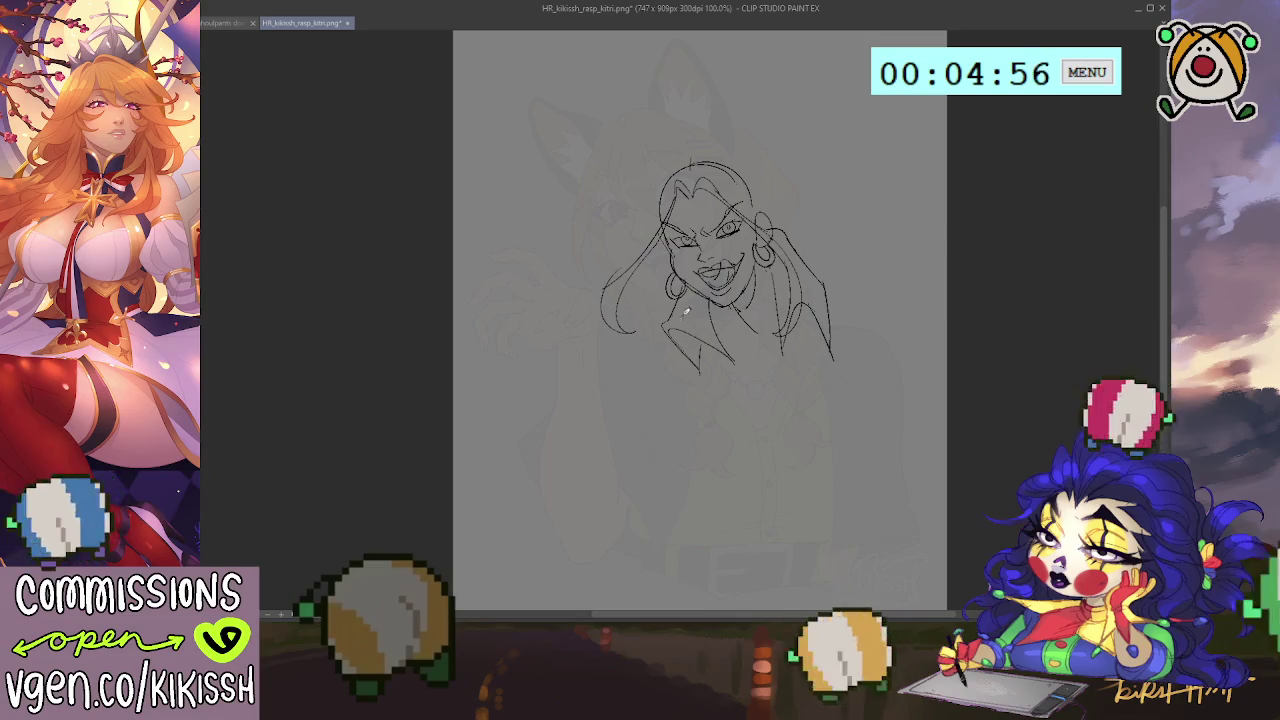
left_click_drag(645, 322, 606, 346)
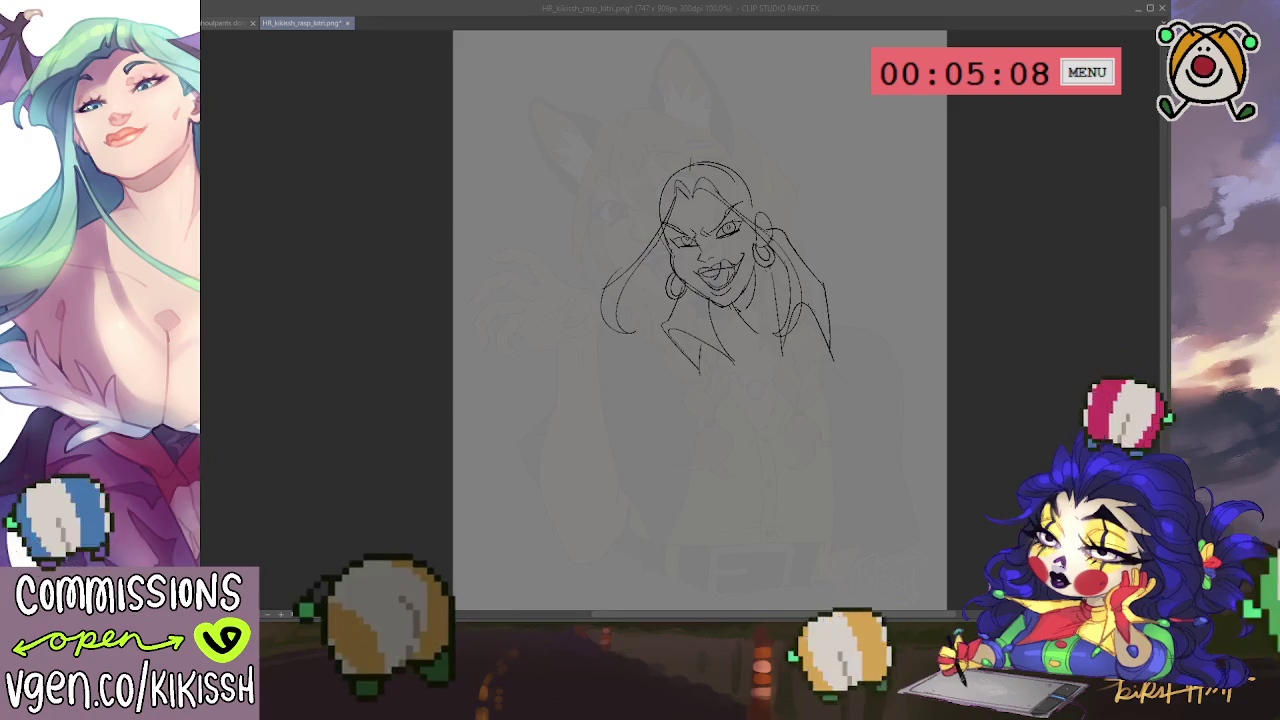
Try an arc over the top of the head, then undo the oversized head-top strokes.
left_click(720, 260)
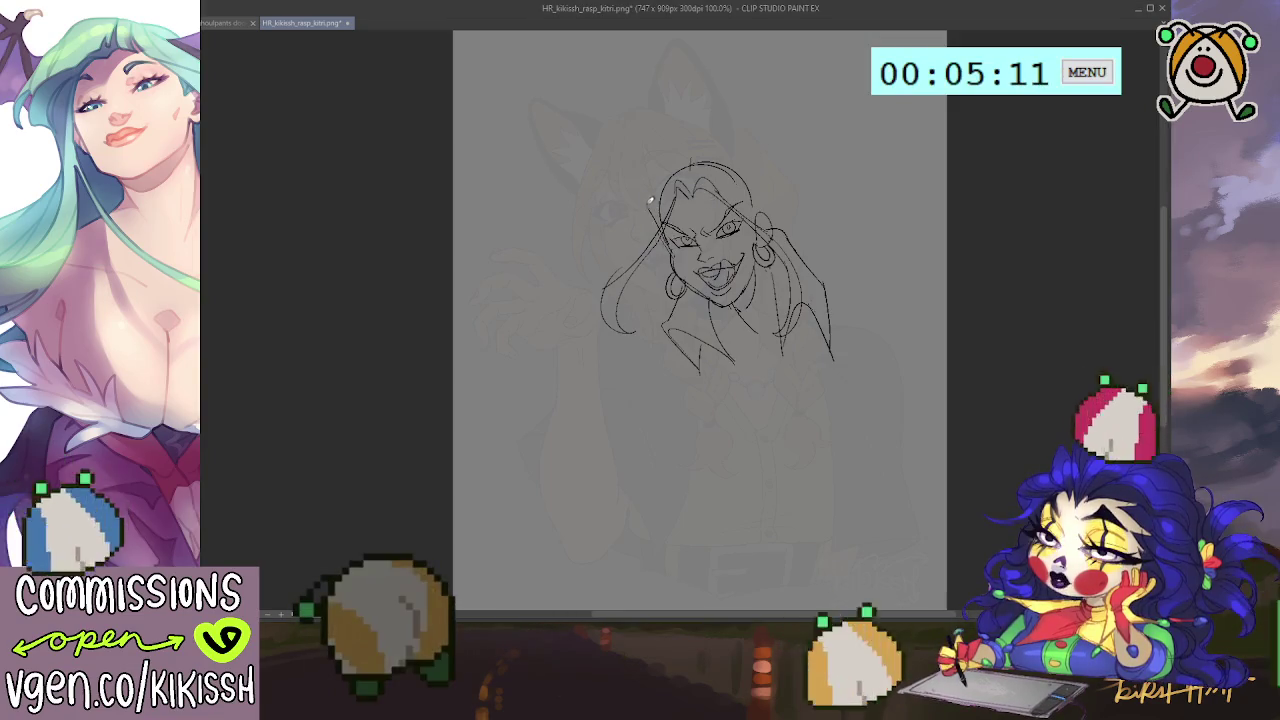
left_click_drag(662, 162, 765, 205)
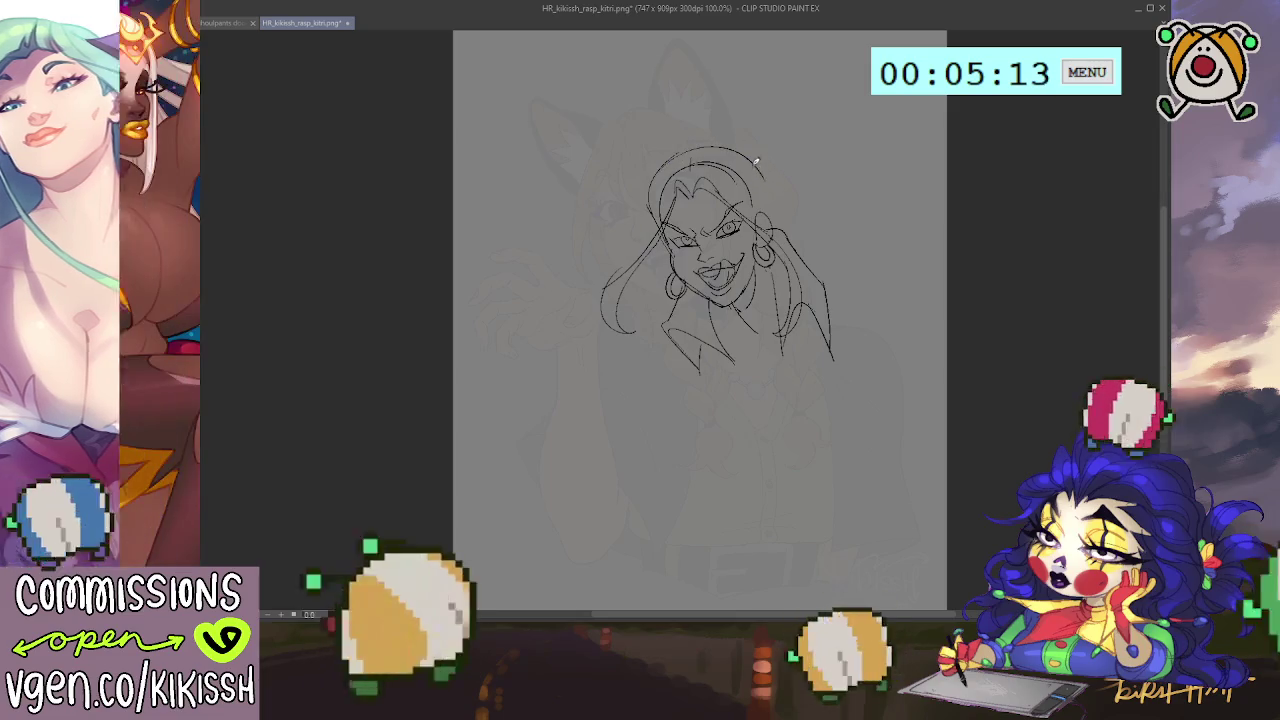
key("ctrl+z")
left_click_drag(752, 200, 655, 170)
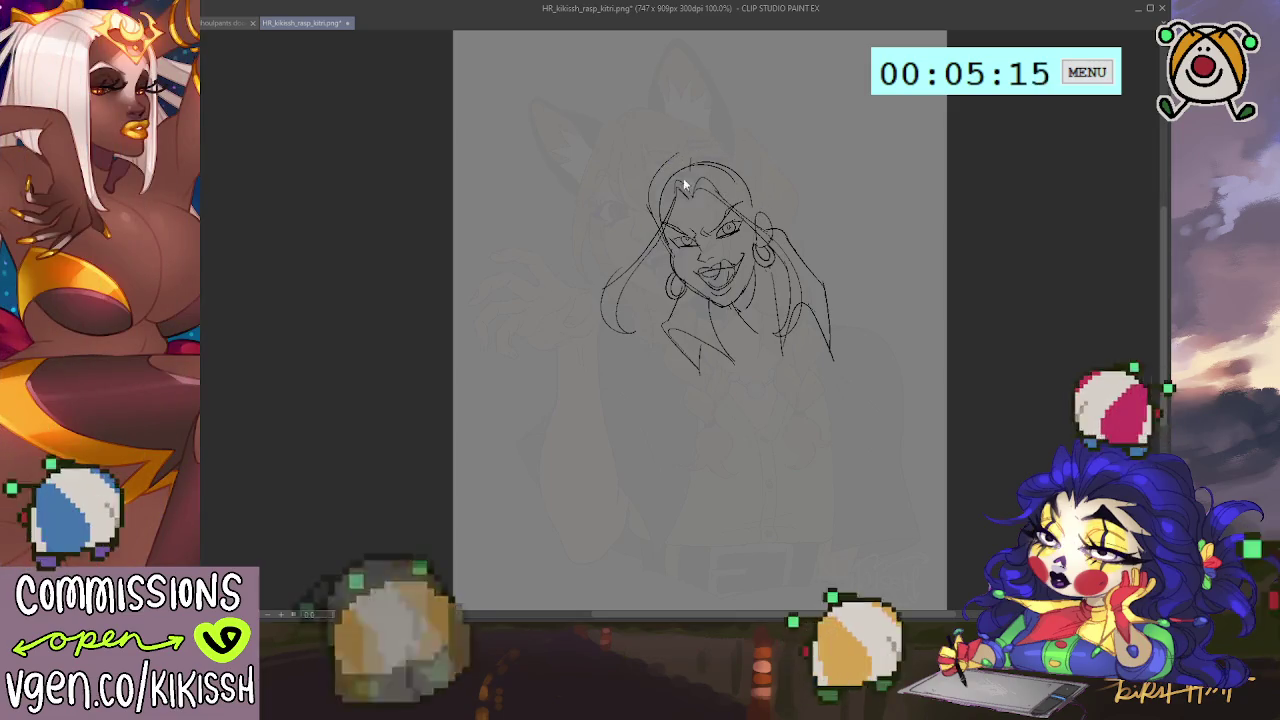
key("ctrl+z")
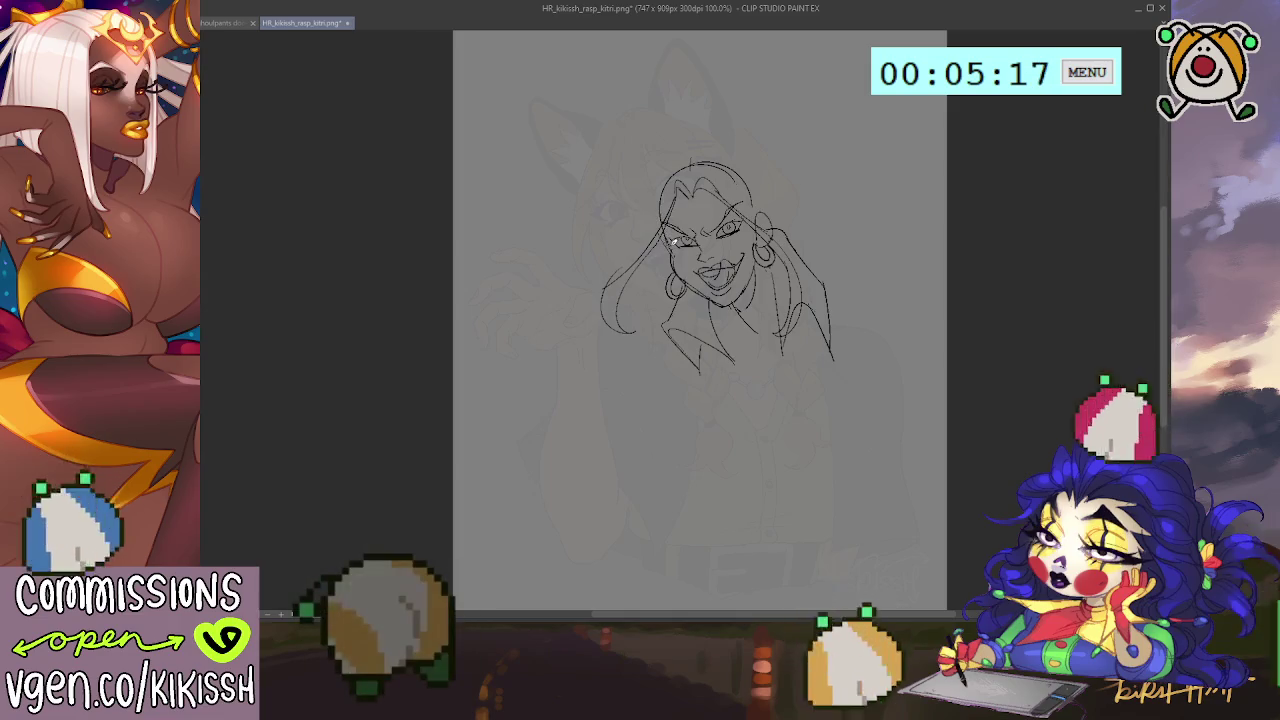
key("ctrl+z")
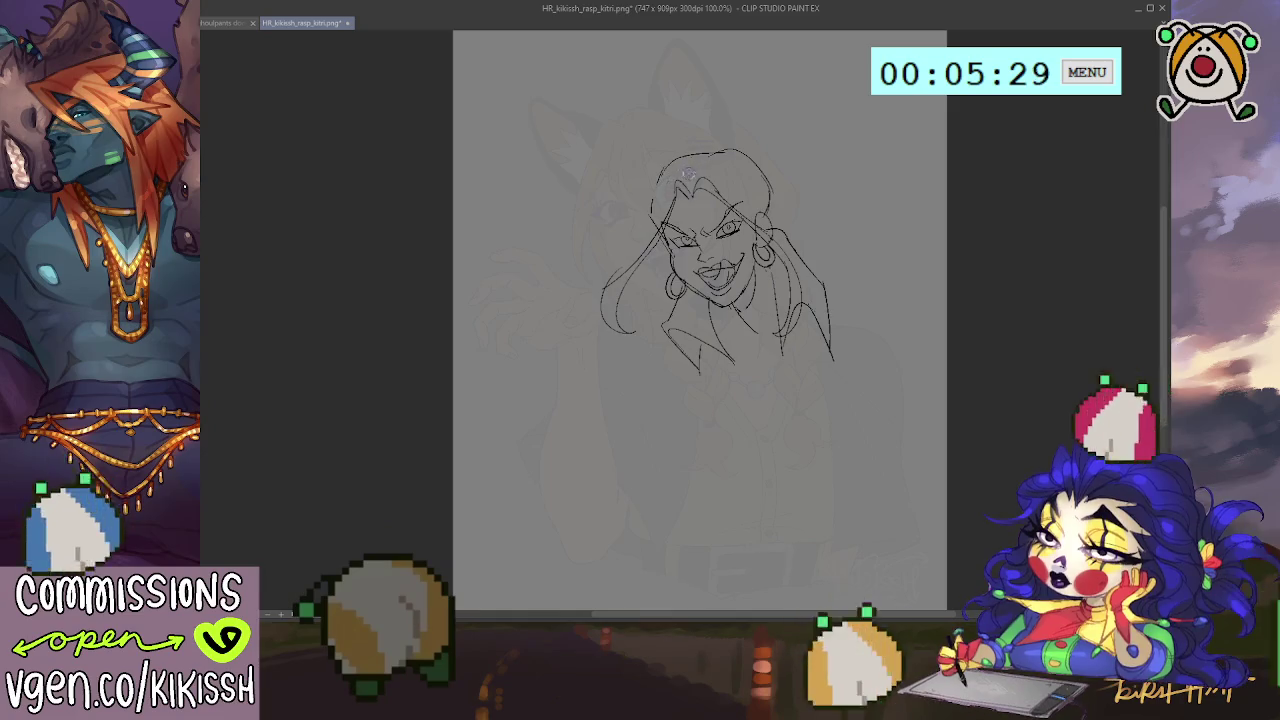
Draw and darken the hair line along the left edge of the head.
left_click_drag(656, 180, 652, 222)
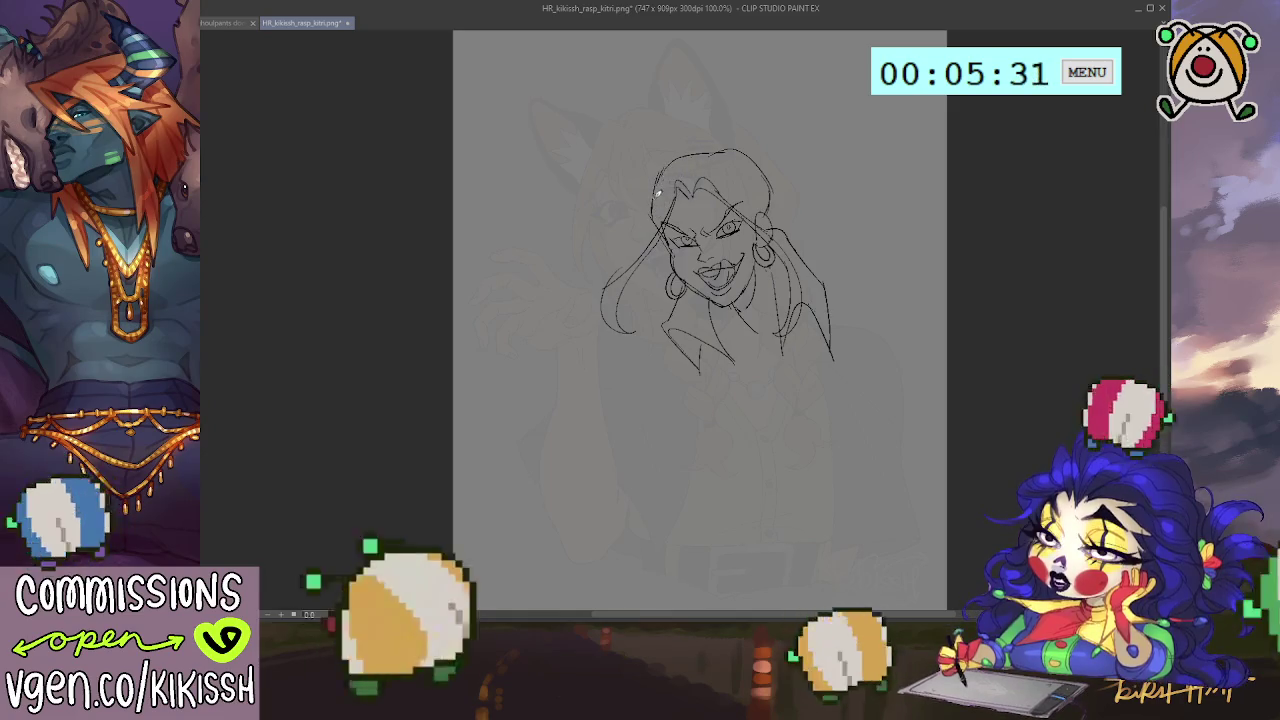
left_click_drag(700, 152, 740, 120)
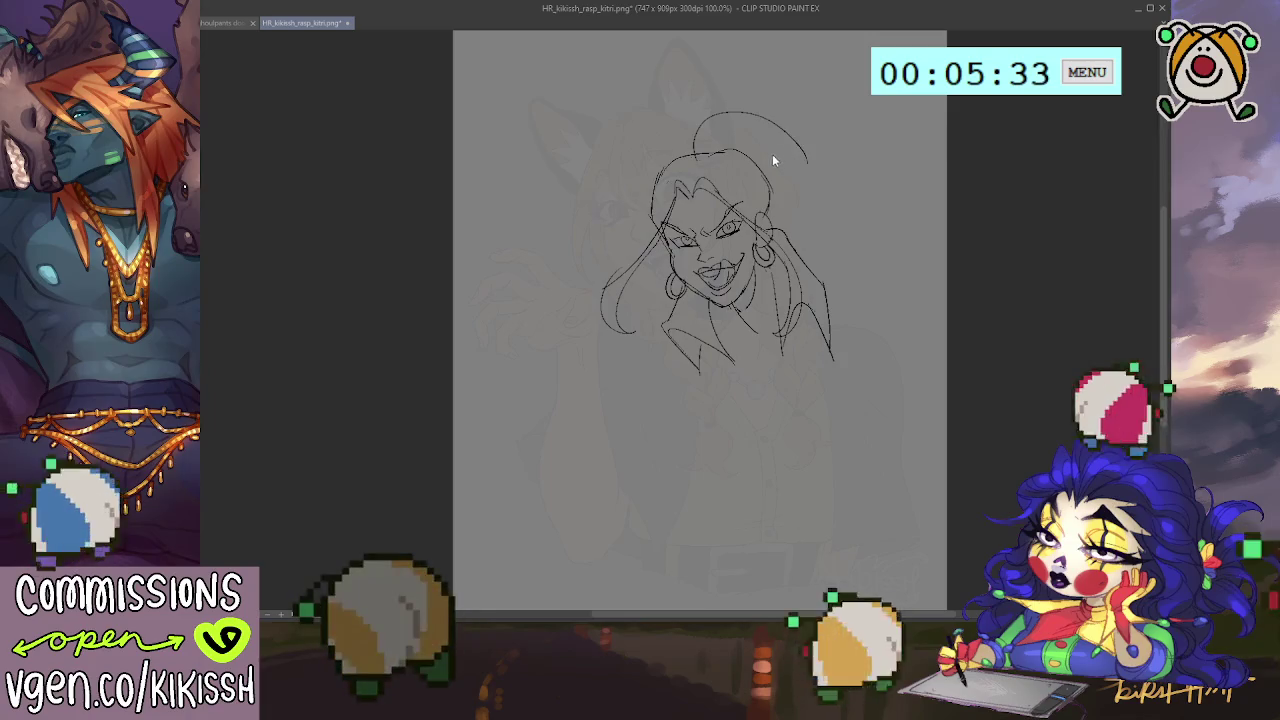
key("ctrl+z")
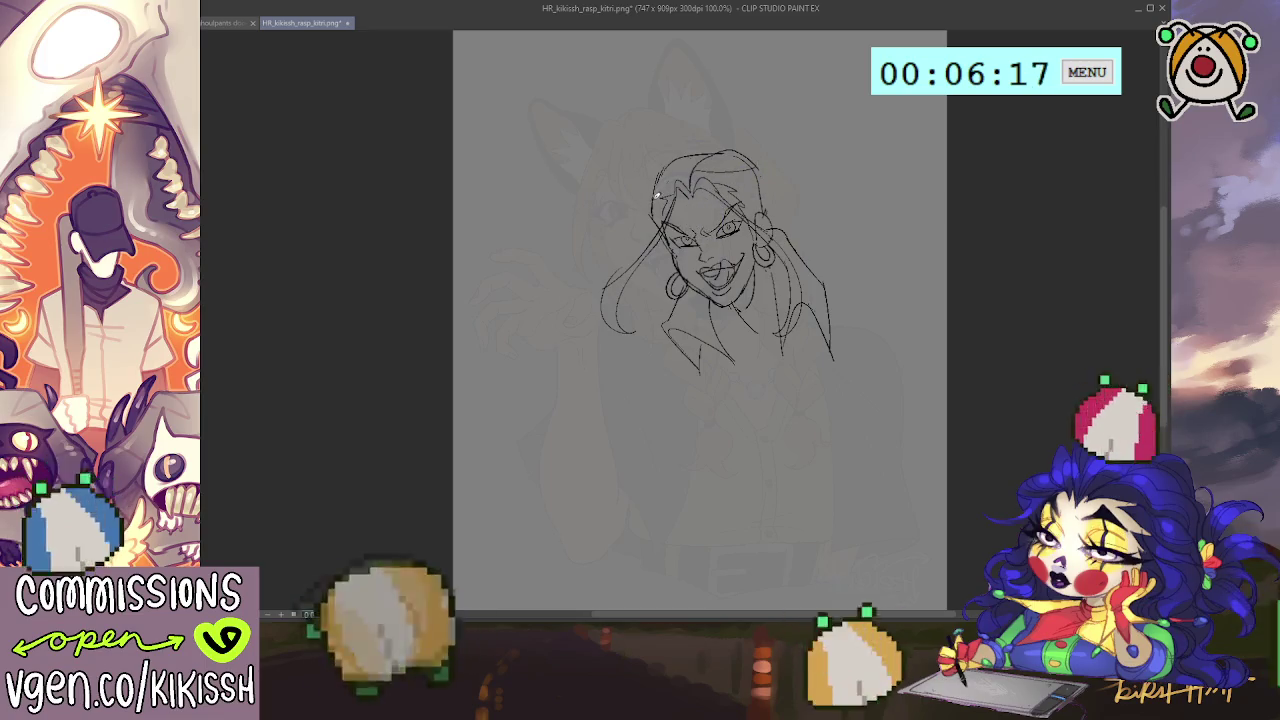
left_click_drag(657, 195, 656, 222)
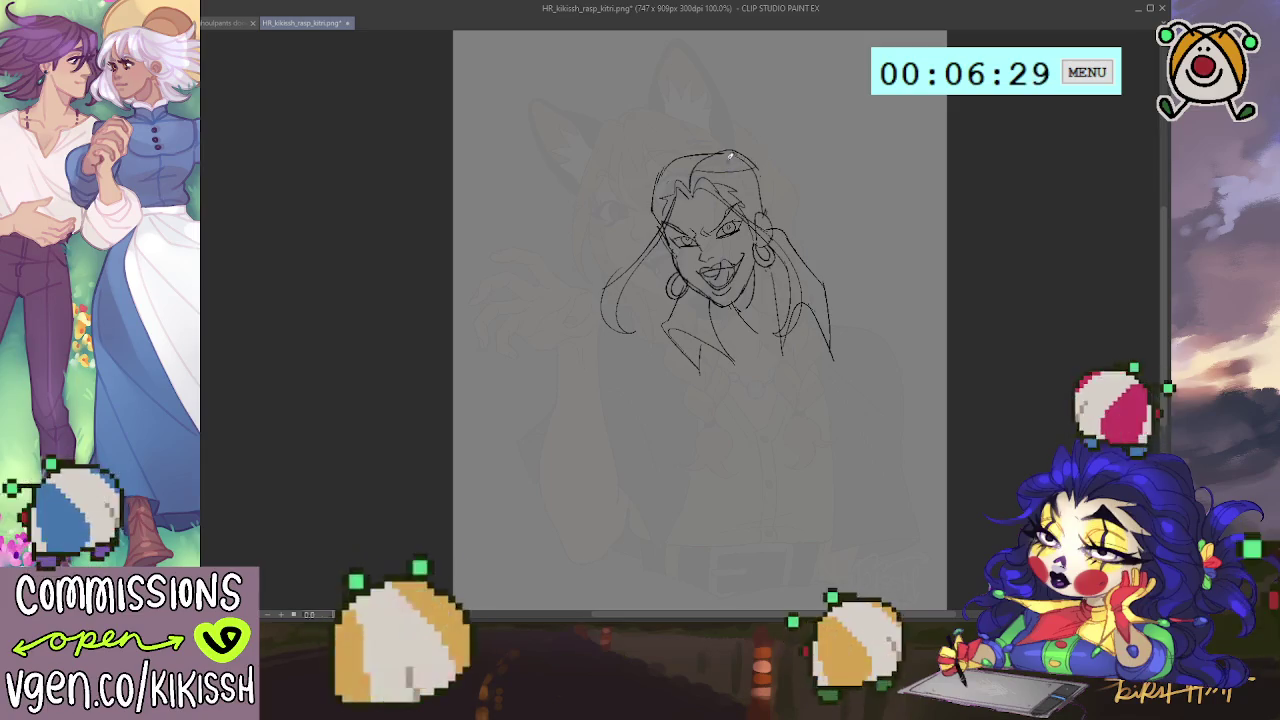
Arc a hair line over the crown of the head, redrawing it once.
left_click_drag(712, 150, 810, 197)
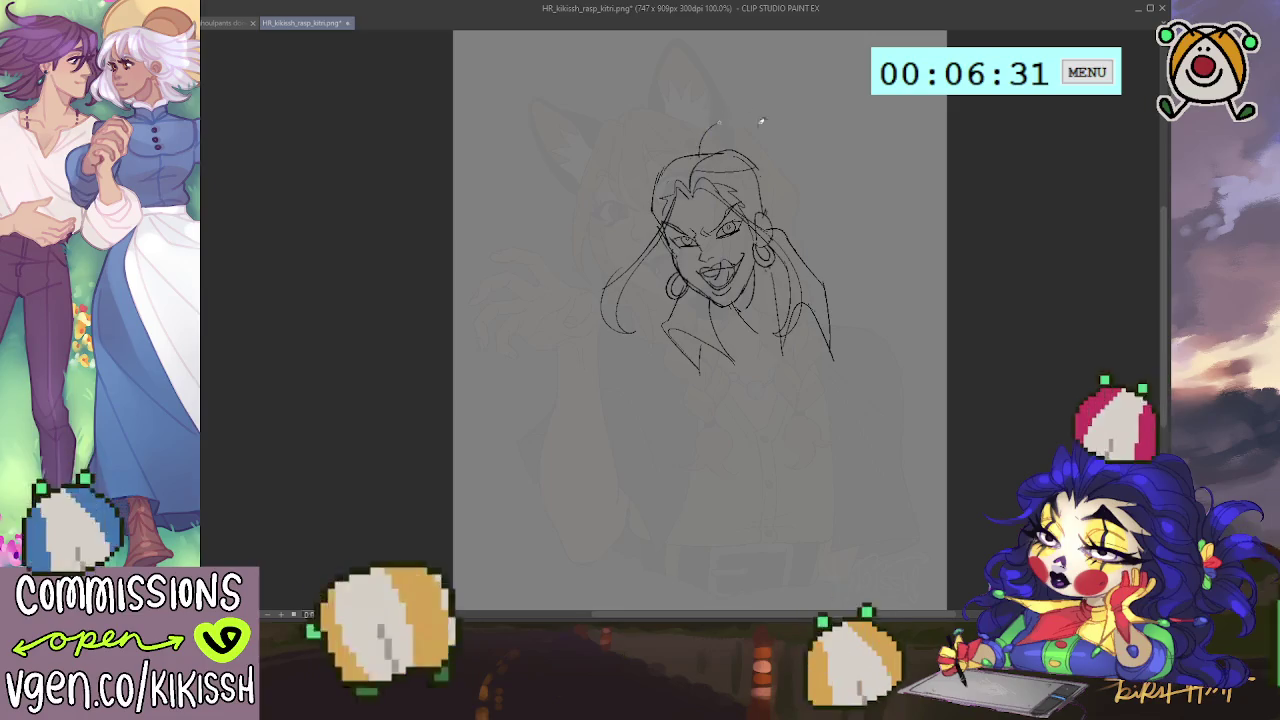
left_click_drag(700, 150, 790, 170)
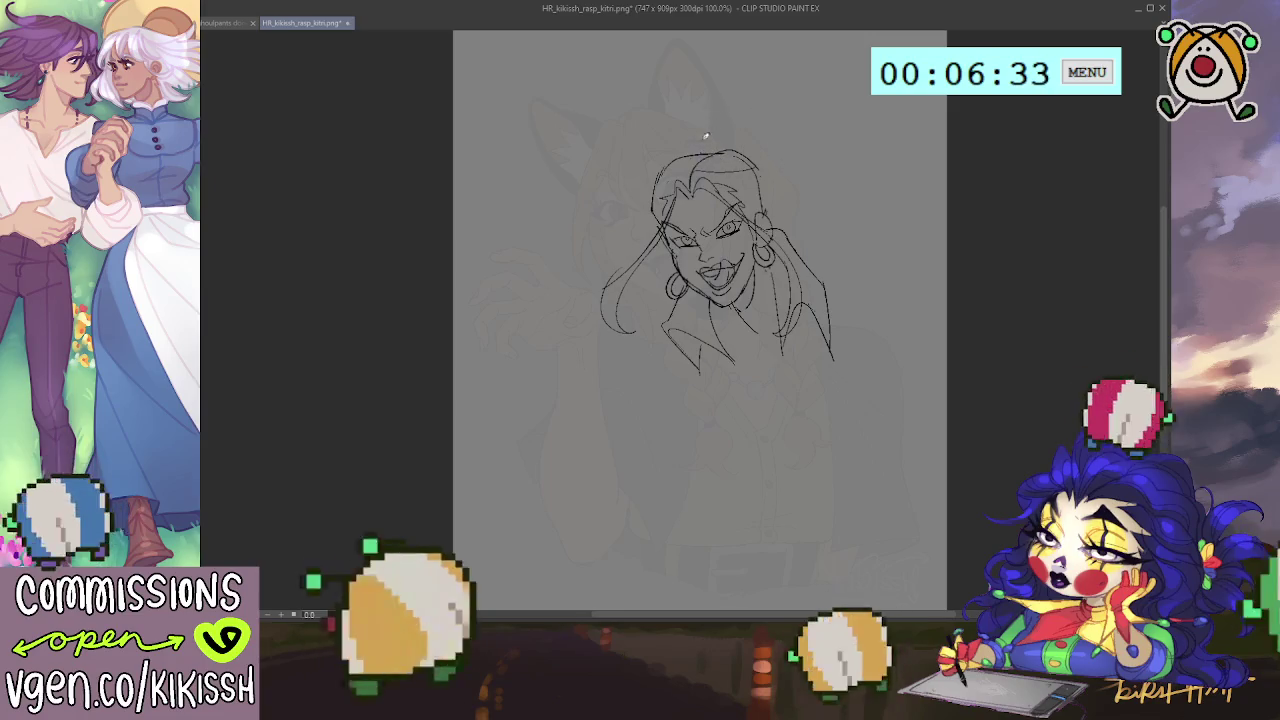
key("ctrl+z")
left_click_drag(698, 156, 782, 152)
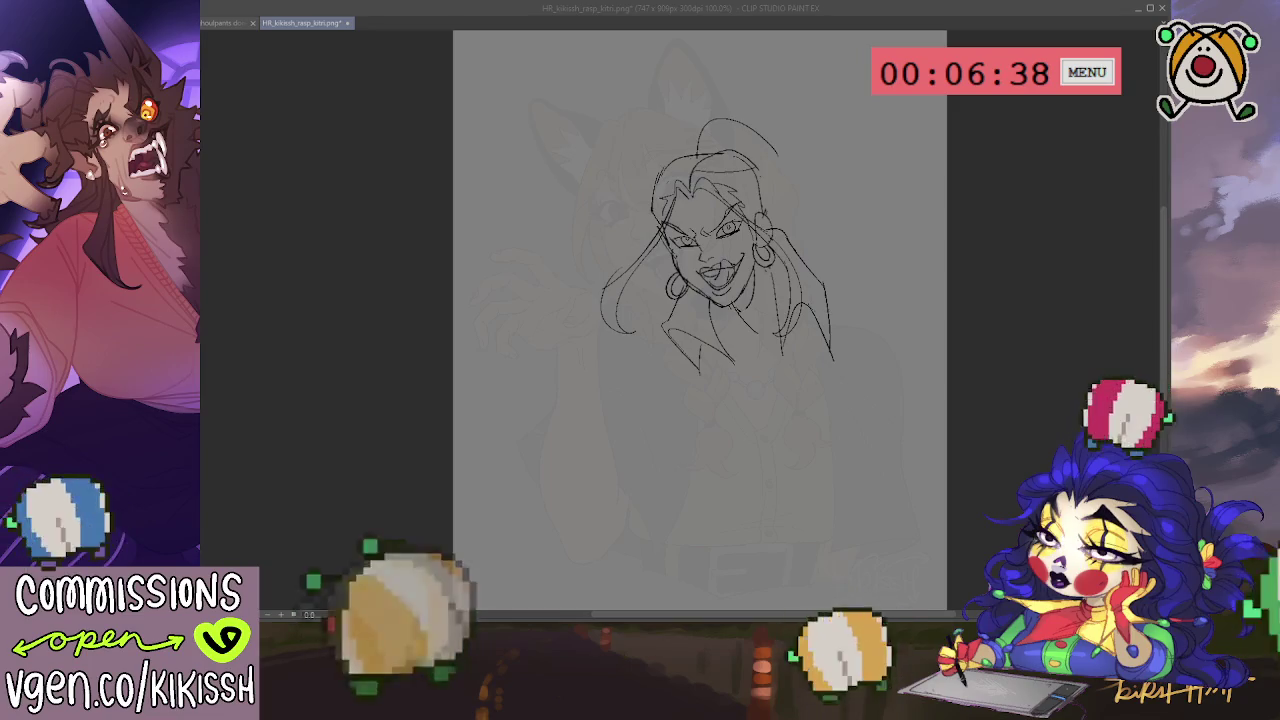
left_click(715, 227)
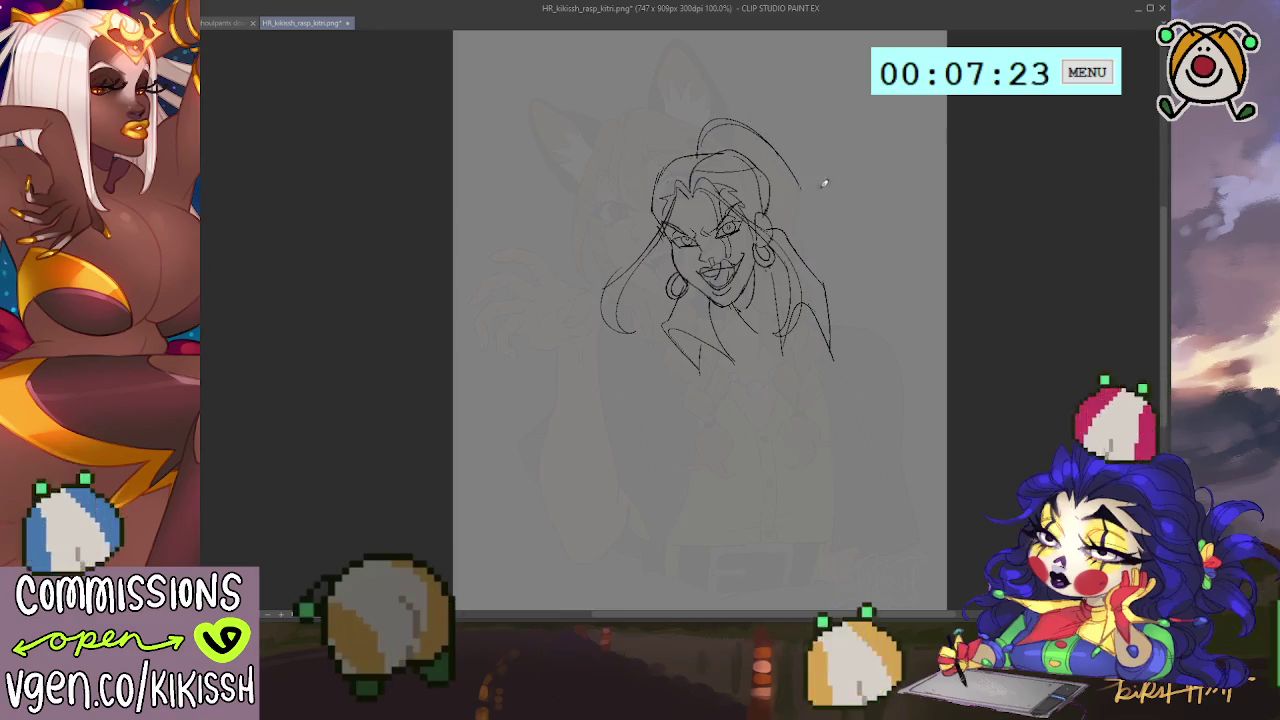
Add a second curved stroke extending the hair outline toward the upper right.
left_click_drag(768, 138, 792, 182)
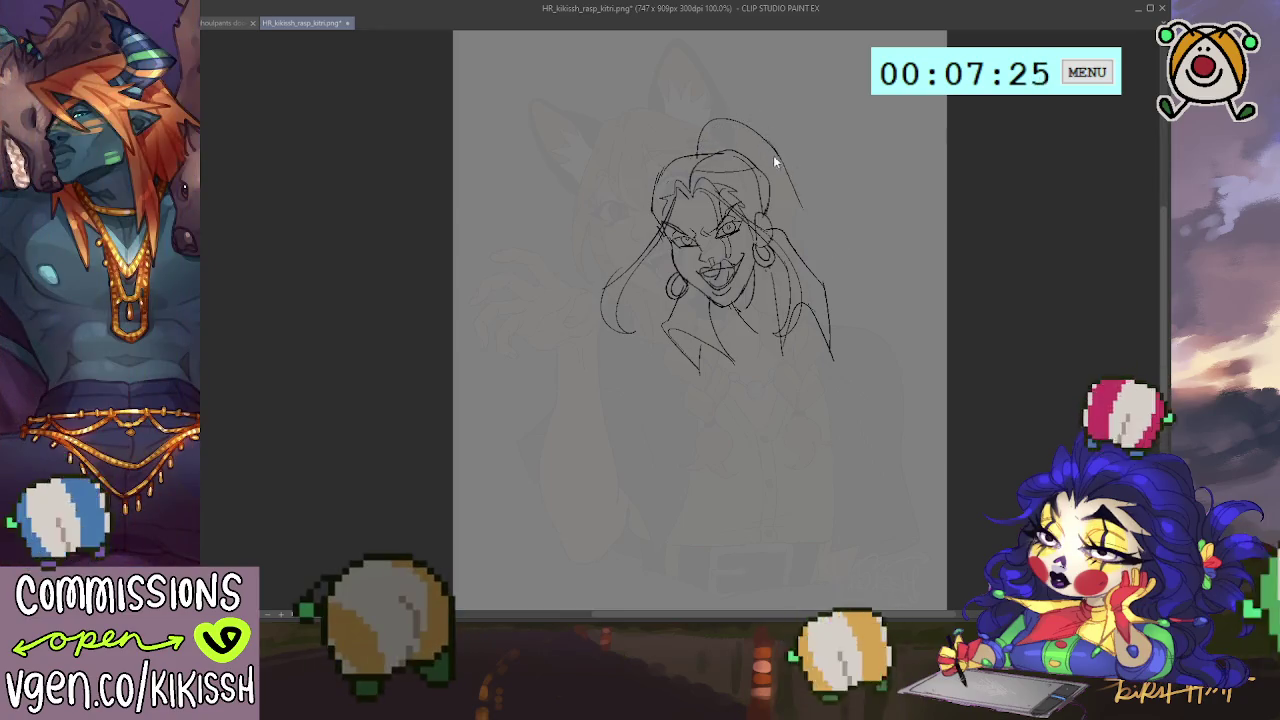
Sketch hair strands flaring out to the right of the head, undoing unsatisfying ones.
mouse_move(770, 140)
left_mouse_down()
mouse_move(862, 172)
mouse_move(812, 205)
left_mouse_up()
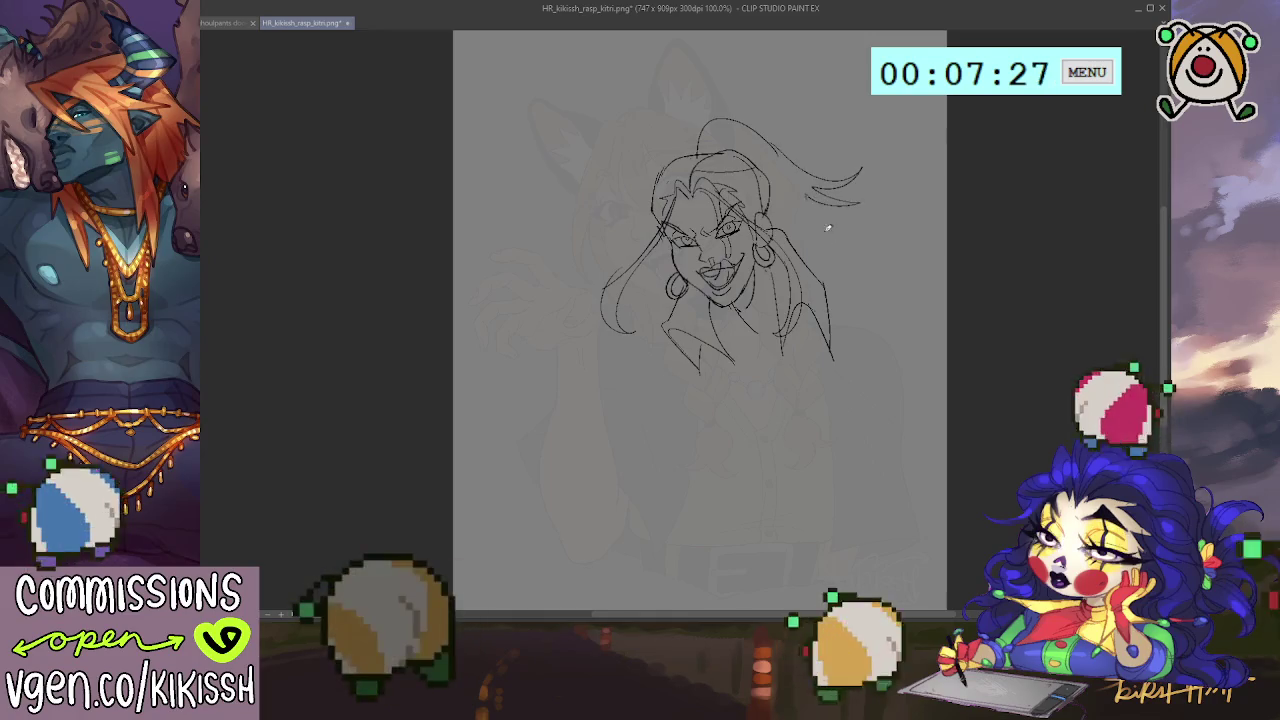
key("ctrl+z")
key("ctrl+z")
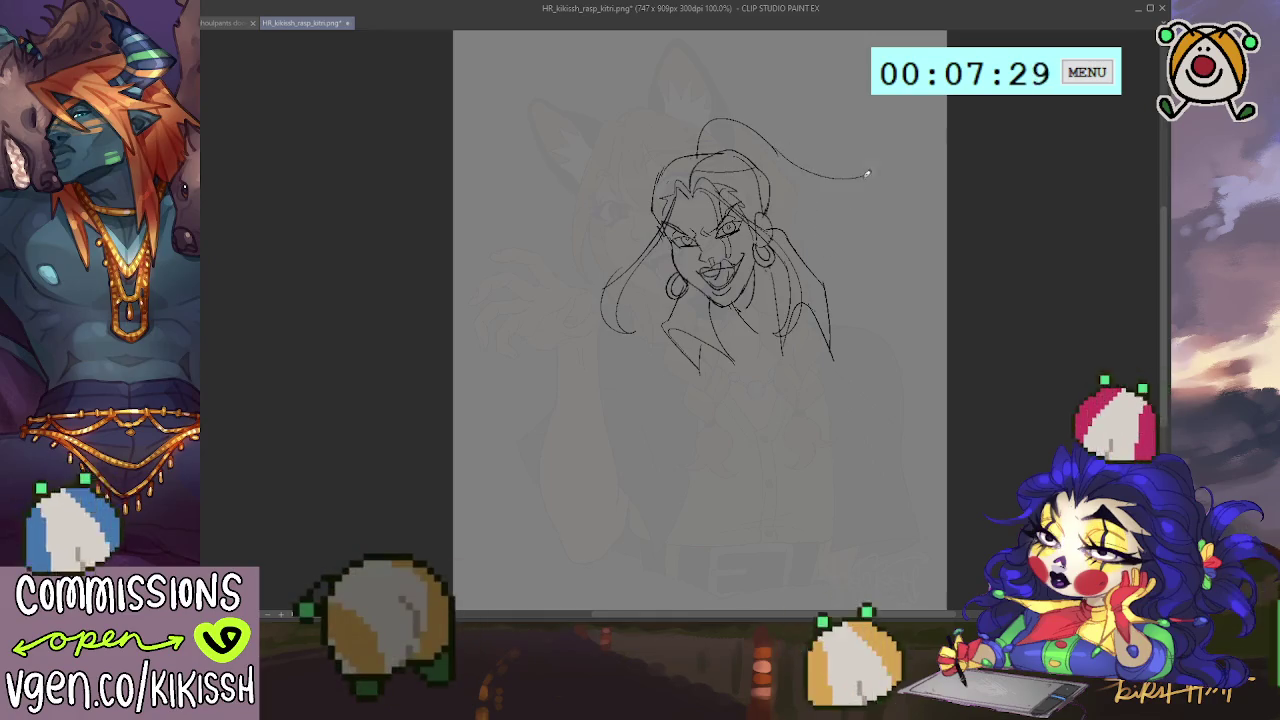
left_click_drag(873, 199, 833, 210)
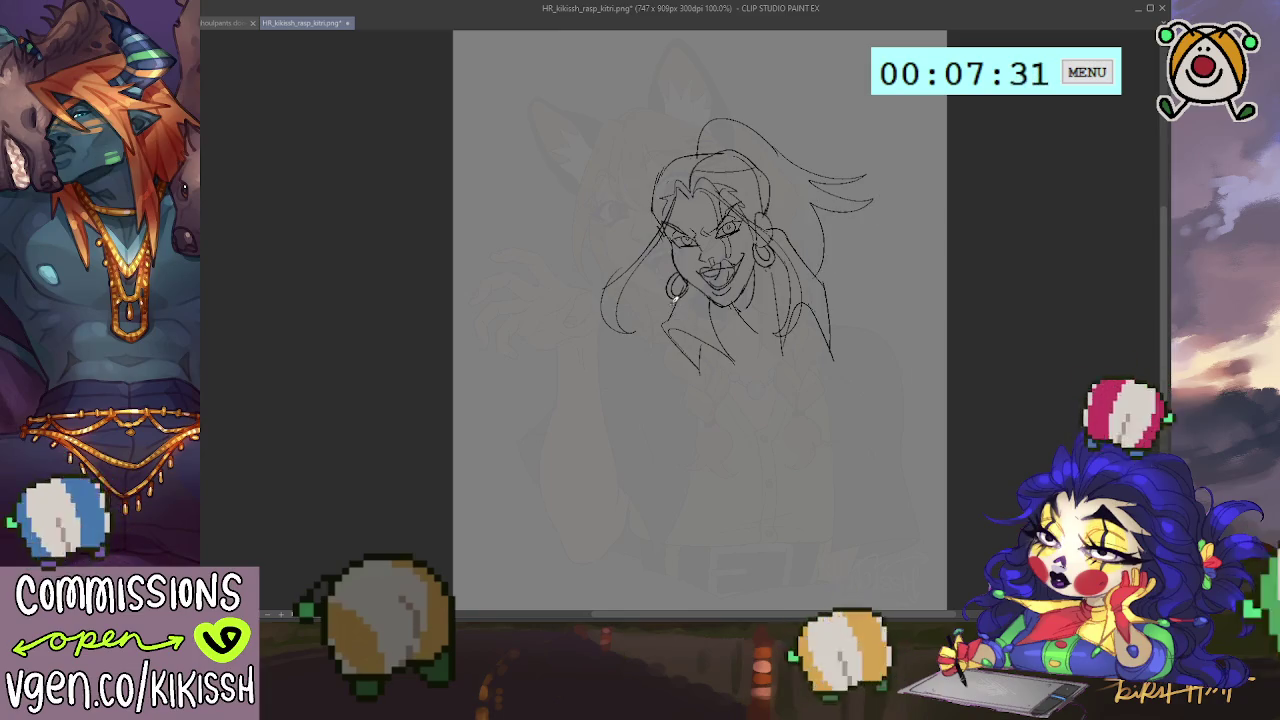
key("ctrl+z")
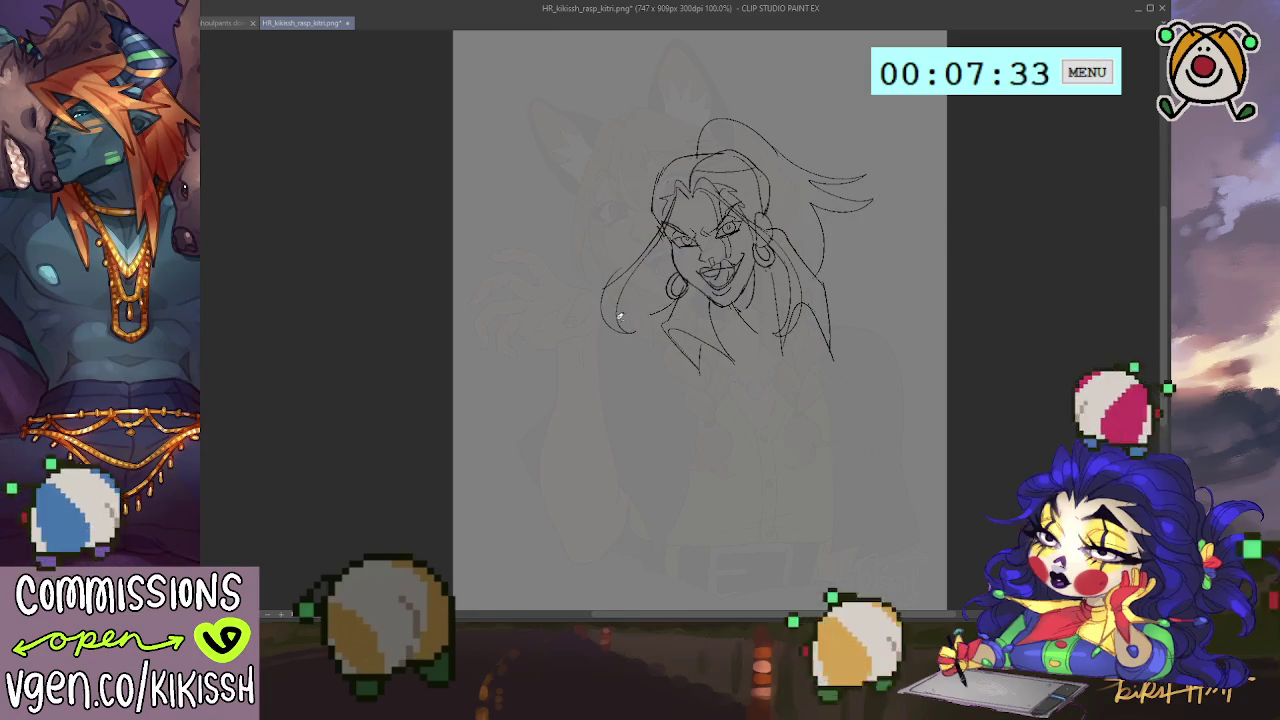
Sketch the neck lines below the jaw, then redraw a curve beneath it.
mouse_move(672, 312)
left_mouse_down()
mouse_move(604, 328)
mouse_move(588, 382)
left_mouse_up()
left_click_drag(640, 324, 588, 382)
left_click_drag(596, 386, 624, 444)
key("ctrl+z")
key("ctrl+z")
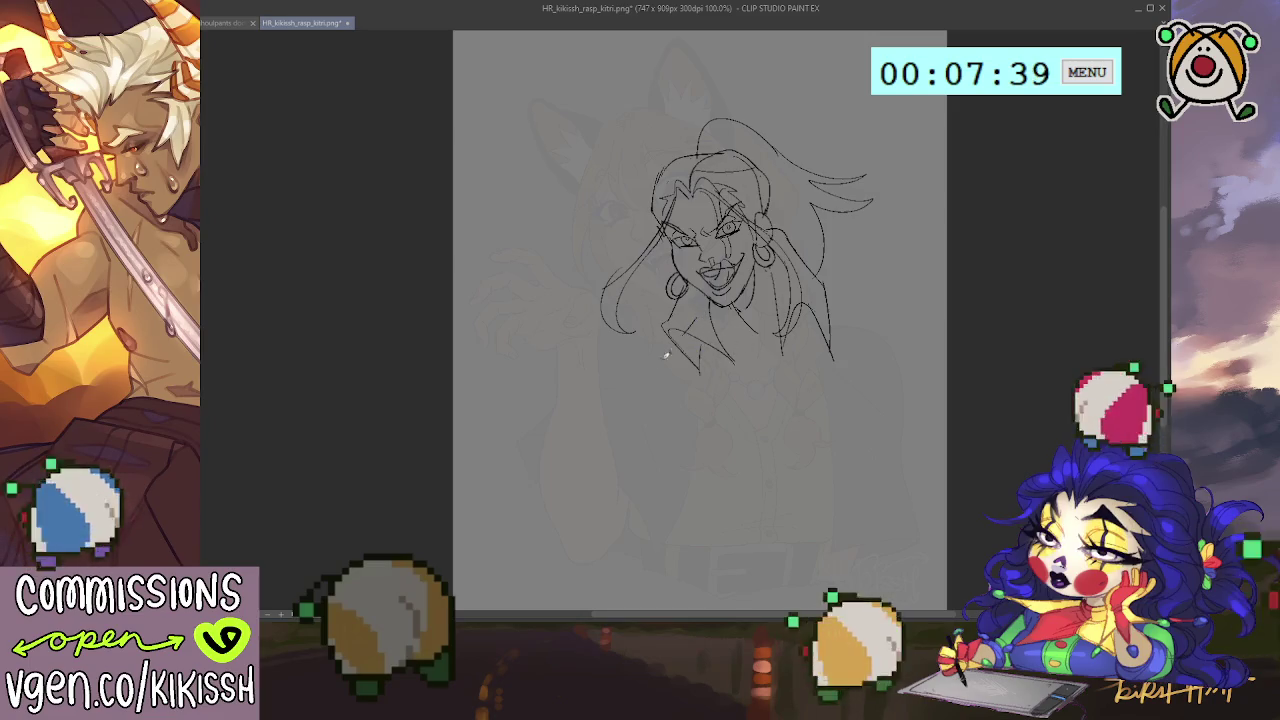
left_click_drag(660, 367, 632, 420)
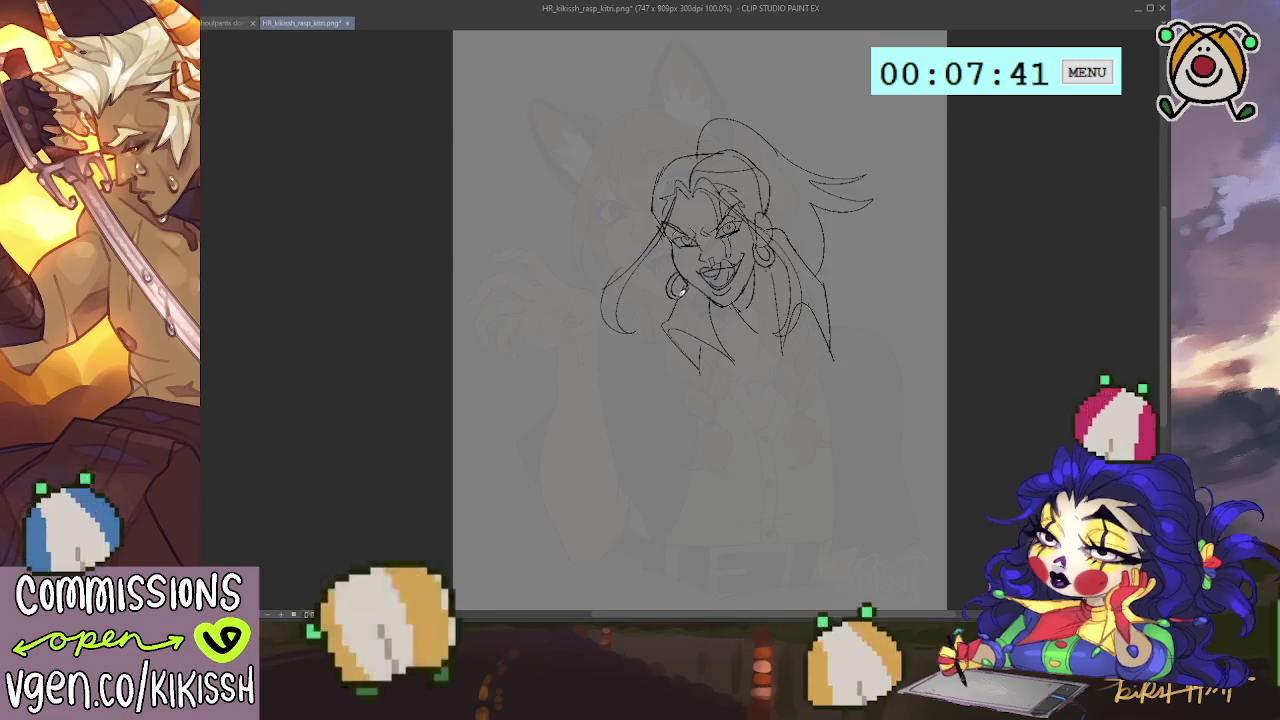
Sketch the neck line on the left and a short right shoulder stroke, redoing stray strokes.
left_click_drag(640, 290, 614, 372)
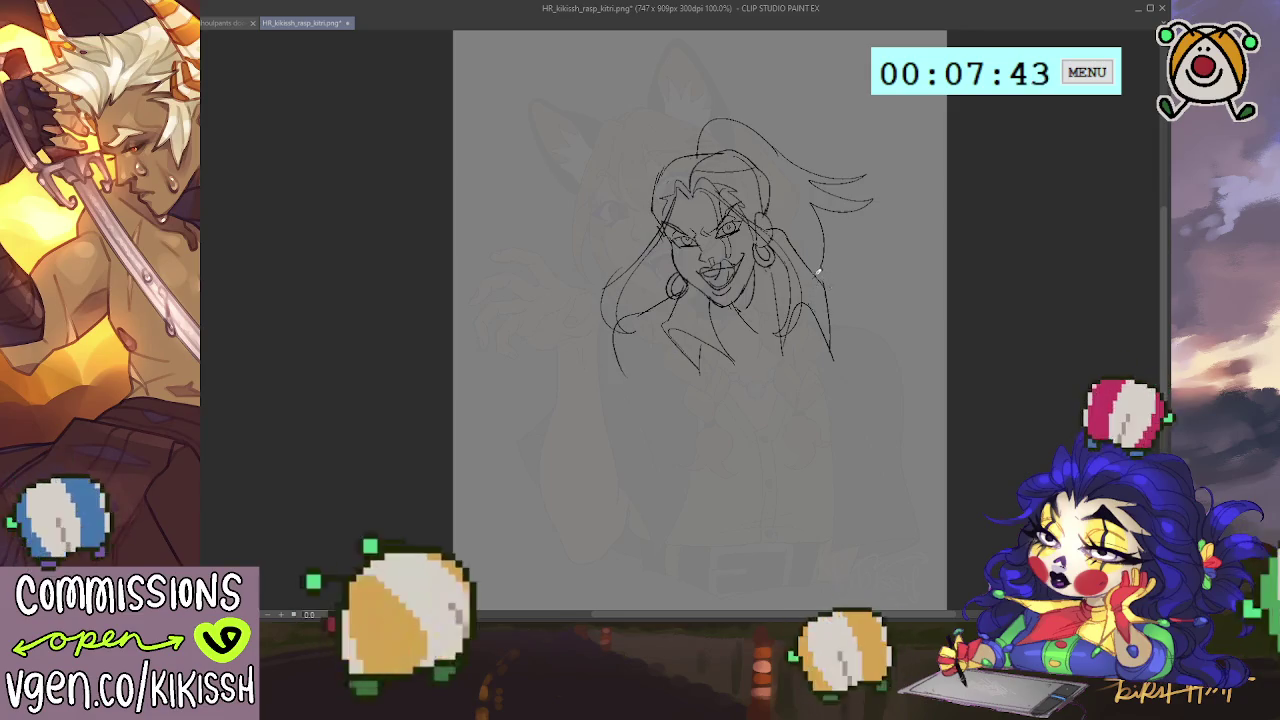
left_click_drag(828, 292, 925, 355)
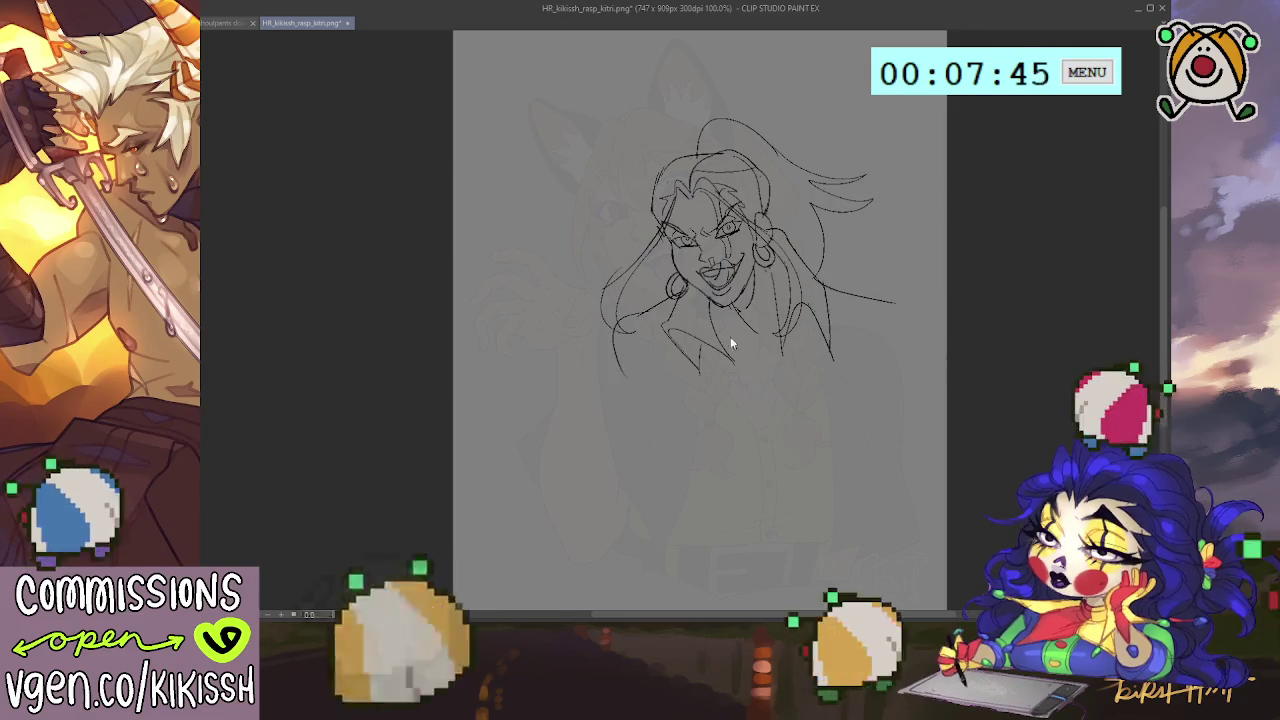
key("ctrl+z")
key("ctrl+z")
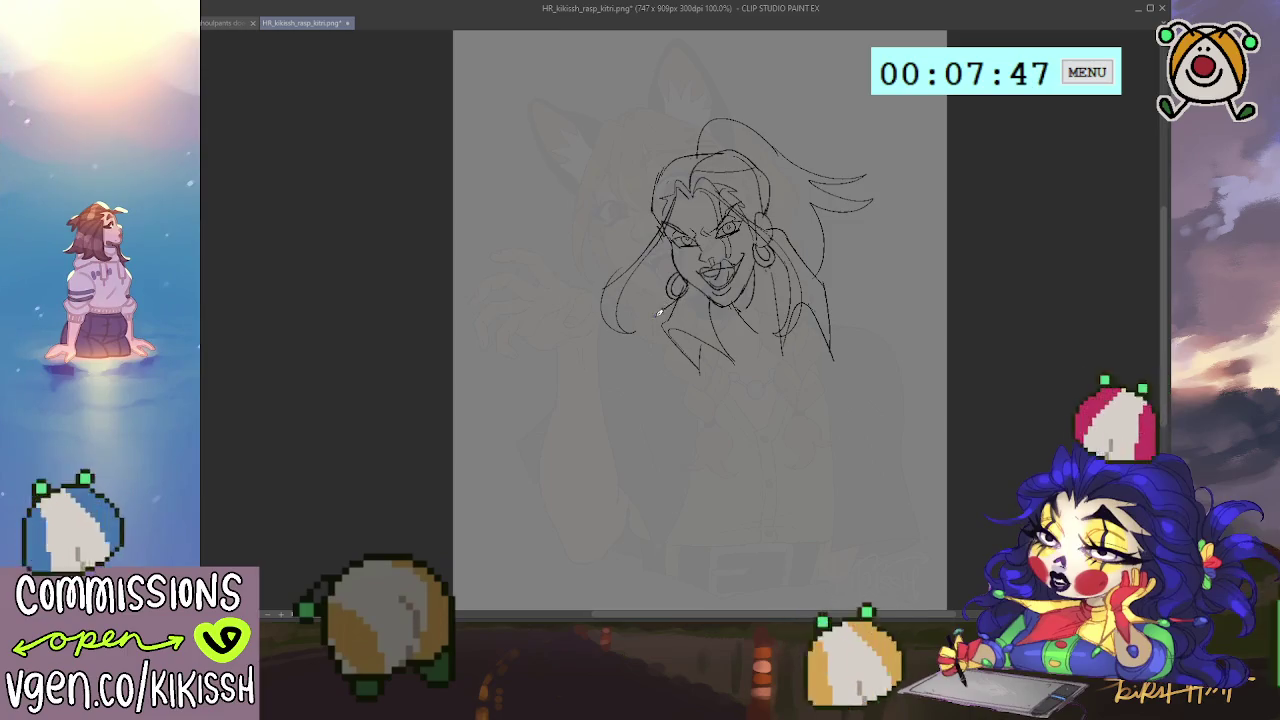
left_click_drag(640, 318, 630, 368)
mouse_move(828, 286)
left_mouse_down()
mouse_move(858, 302)
mouse_move(894, 384)
left_mouse_up()
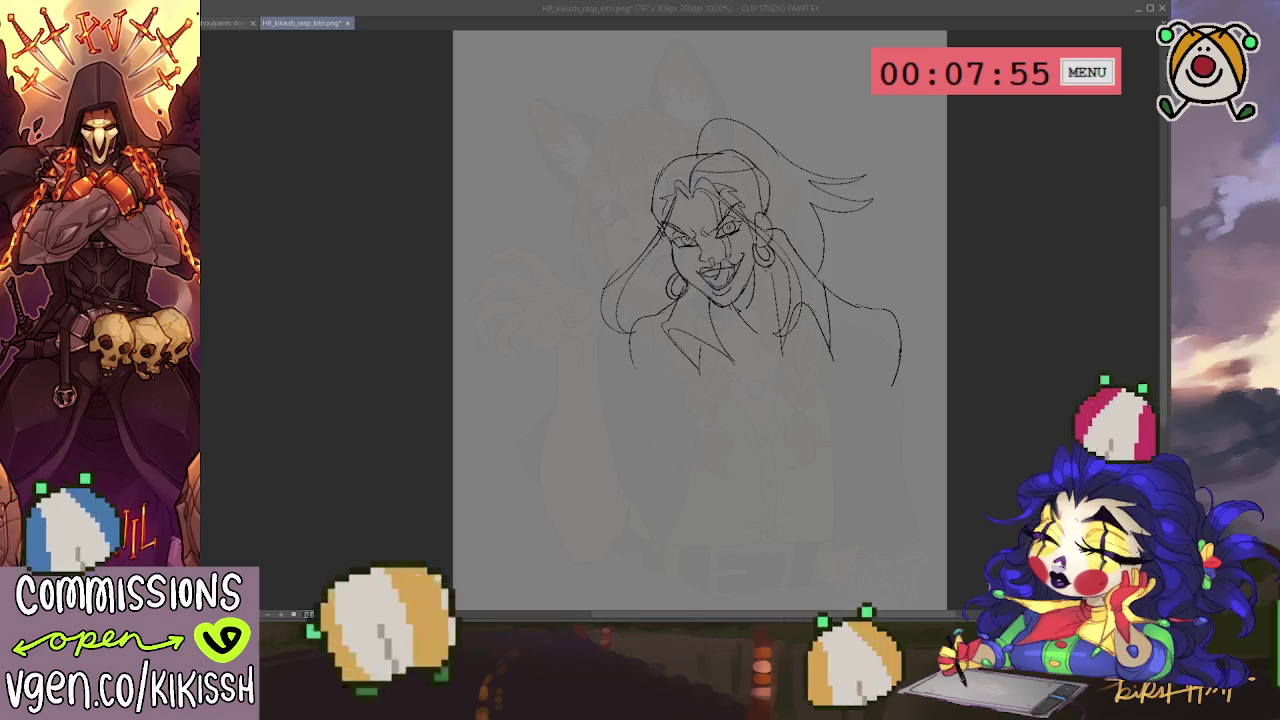
left_click(796, 318)
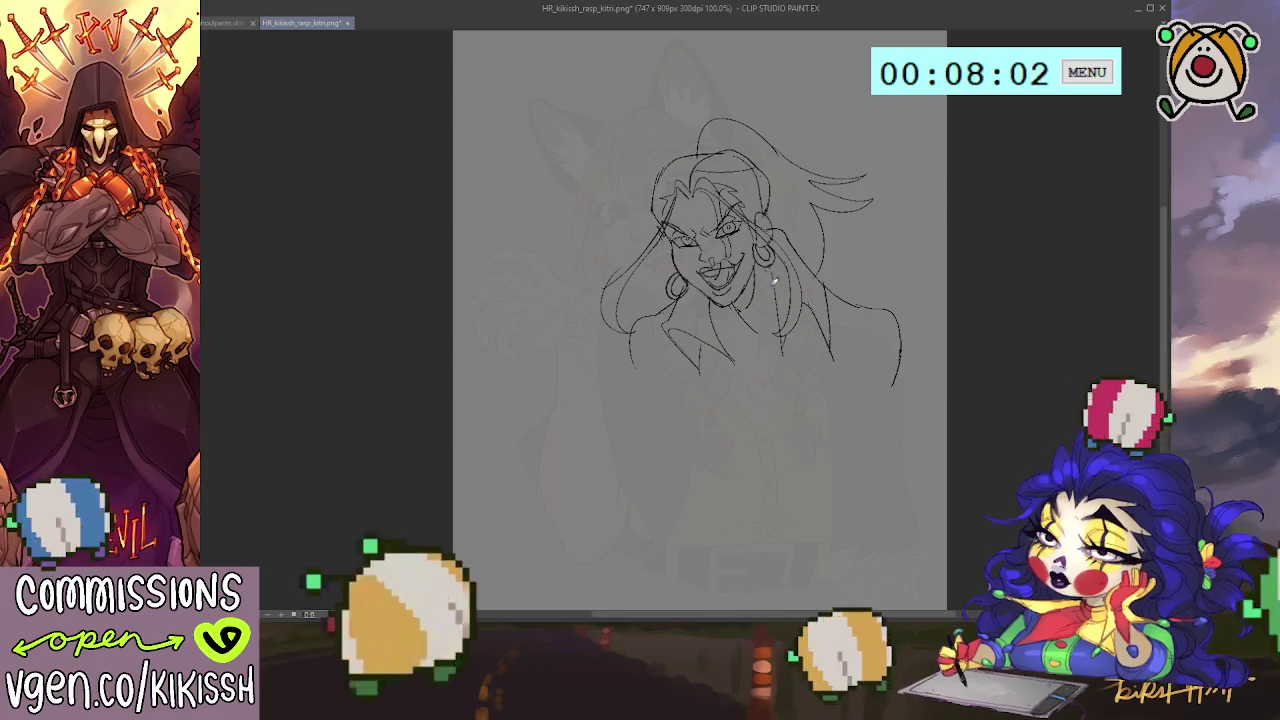
Draw the jacket's V-shaped neckline and extend the chest and right torso lines downward.
scroll(815, 345, "down", 2)
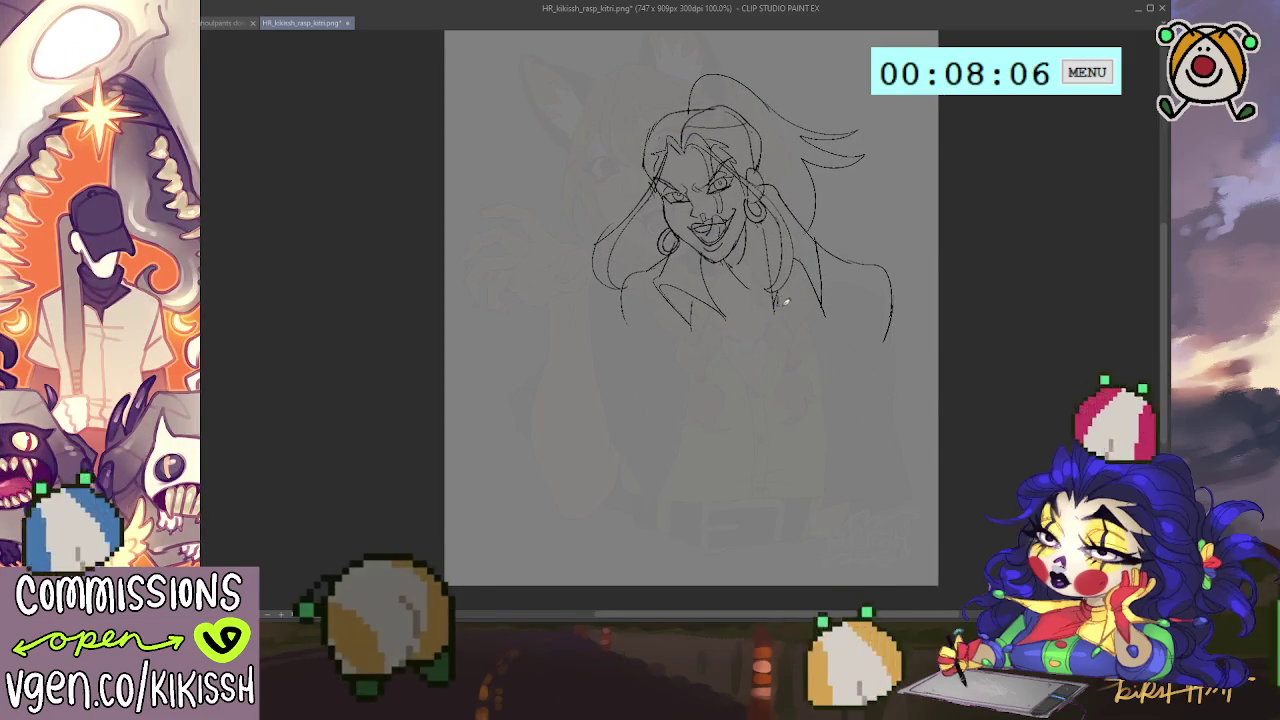
left_click_drag(817, 307, 782, 374)
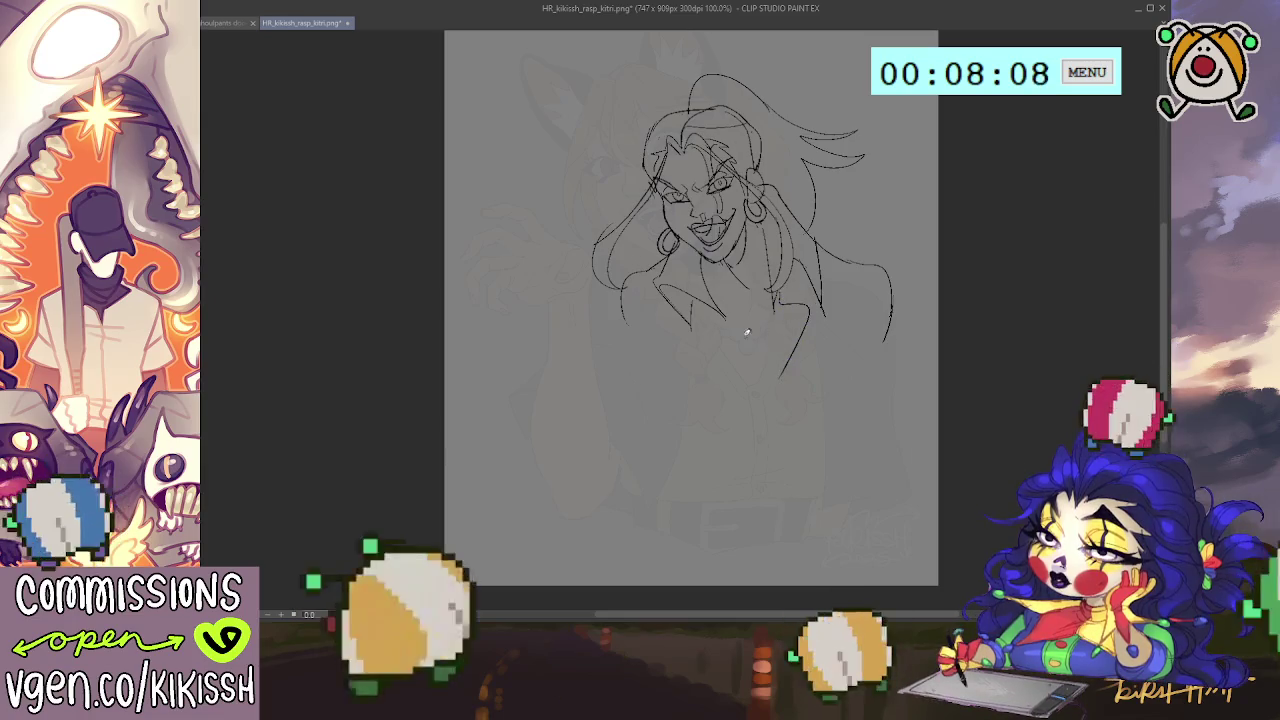
left_click_drag(692, 318, 727, 368)
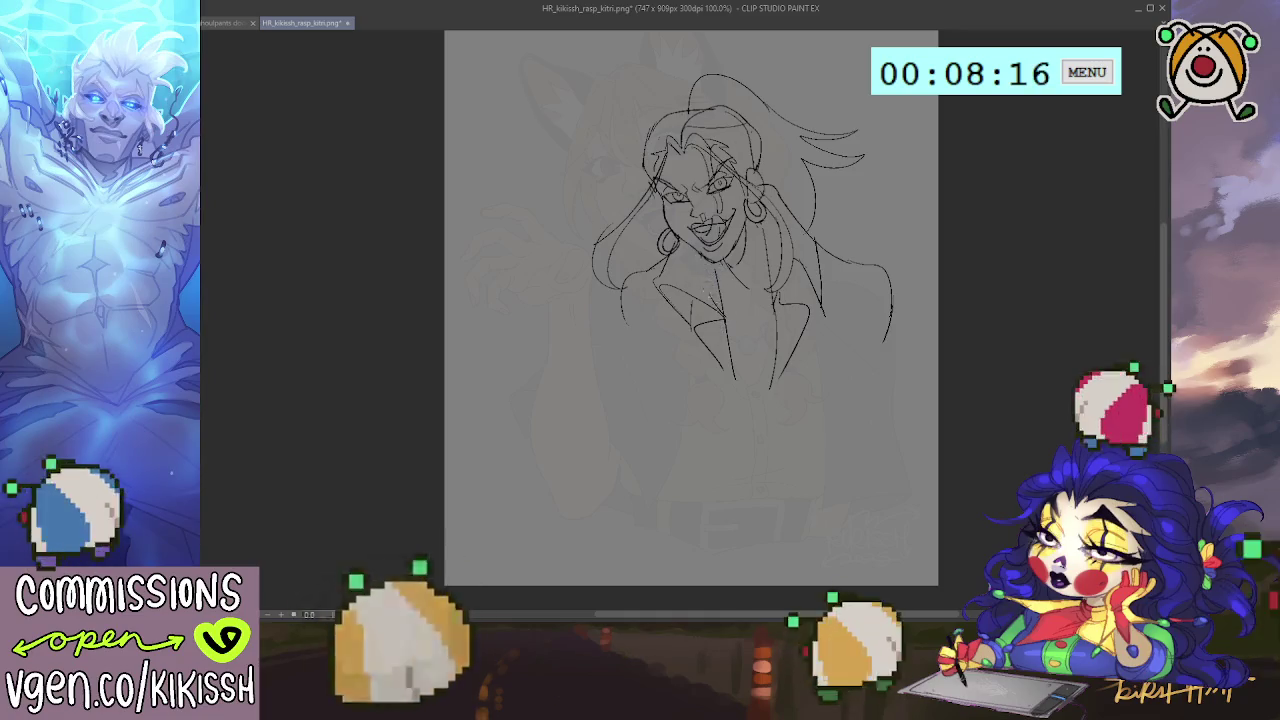
left_click_drag(851, 280, 834, 289)
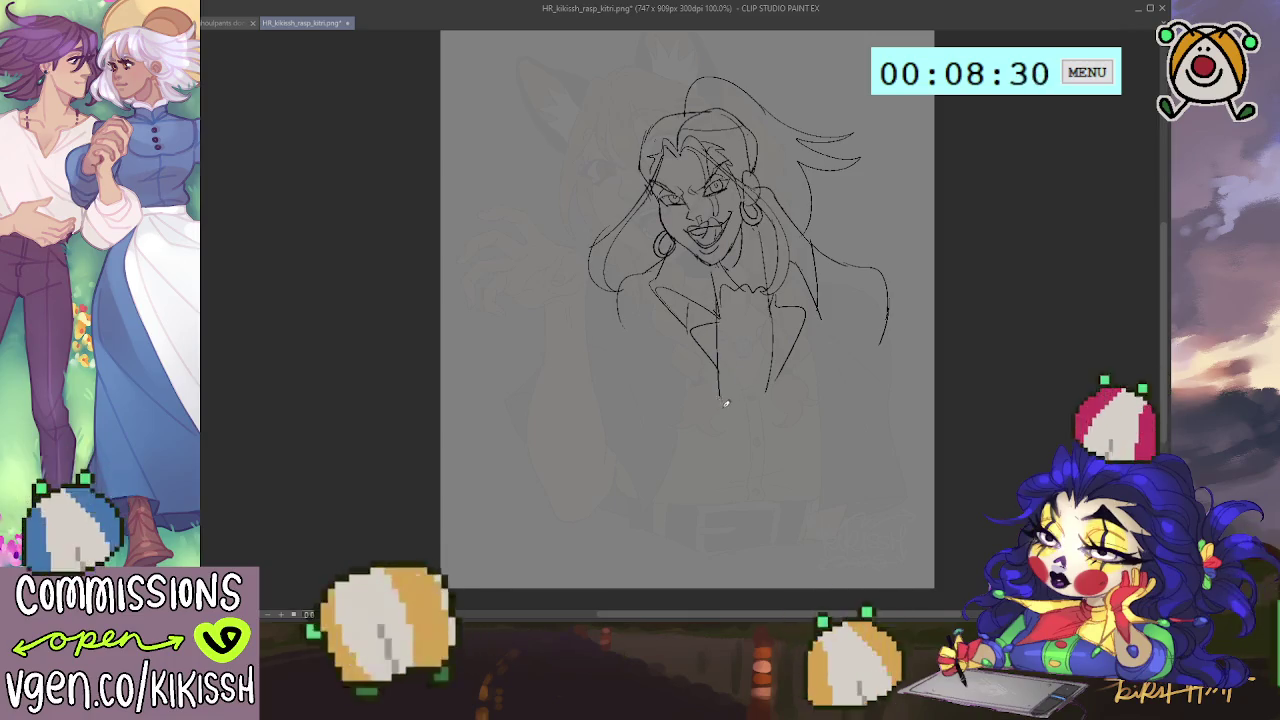
left_click_drag(717, 314, 731, 394)
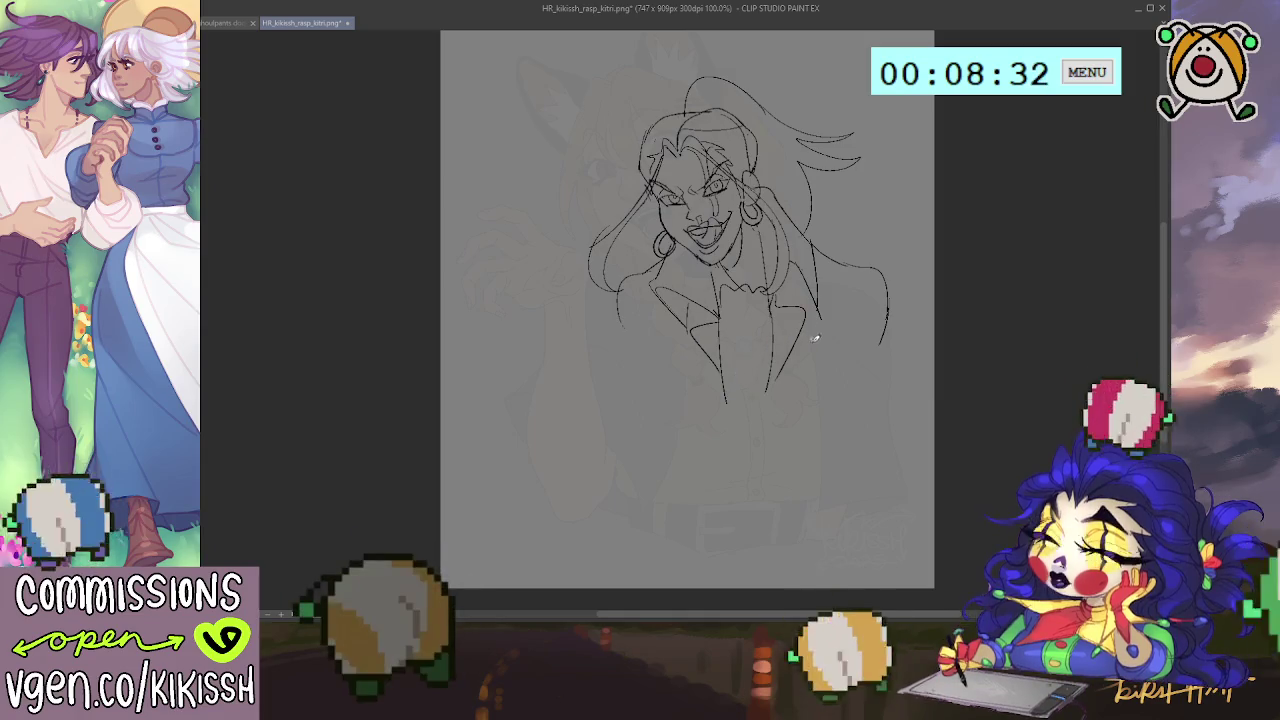
mouse_move(777, 300)
left_mouse_down()
mouse_move(769, 393)
mouse_move(831, 371)
mouse_move(883, 318)
left_mouse_up()
left_click_drag(826, 384, 900, 300)
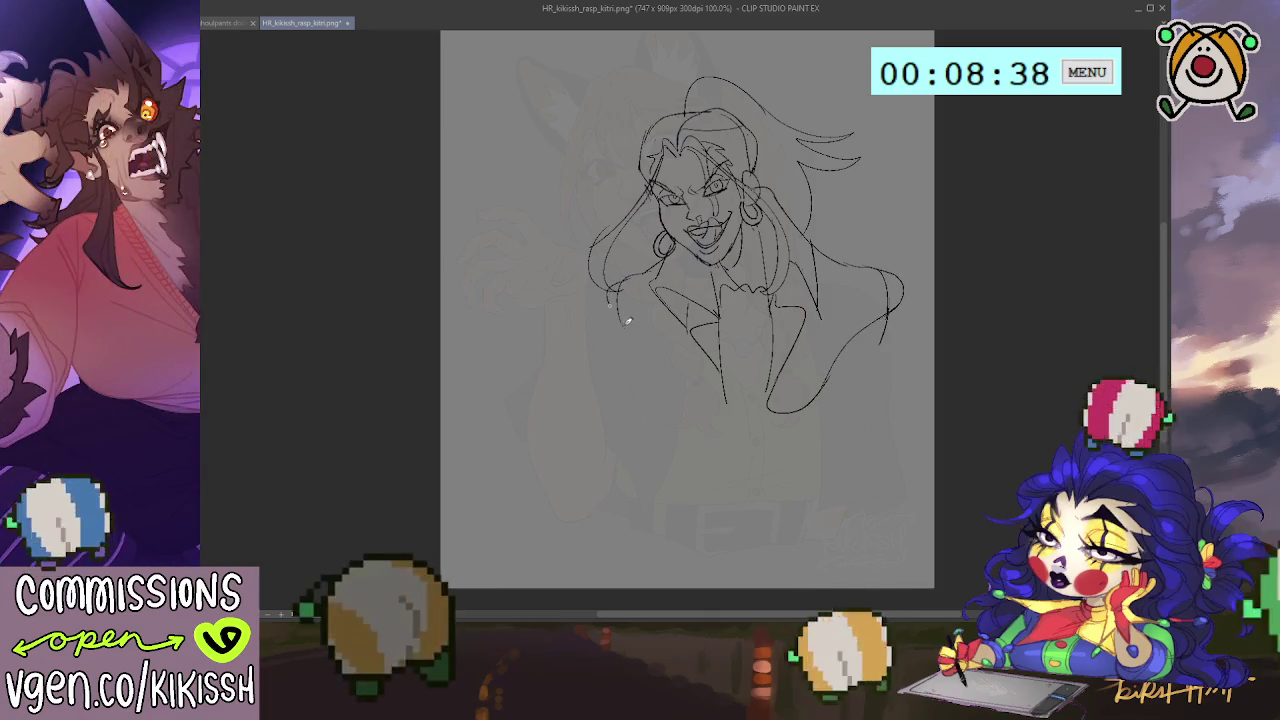
mouse_move(619, 319)
left_mouse_down()
mouse_move(679, 347)
mouse_move(698, 394)
left_mouse_up()
key("ctrl+z")
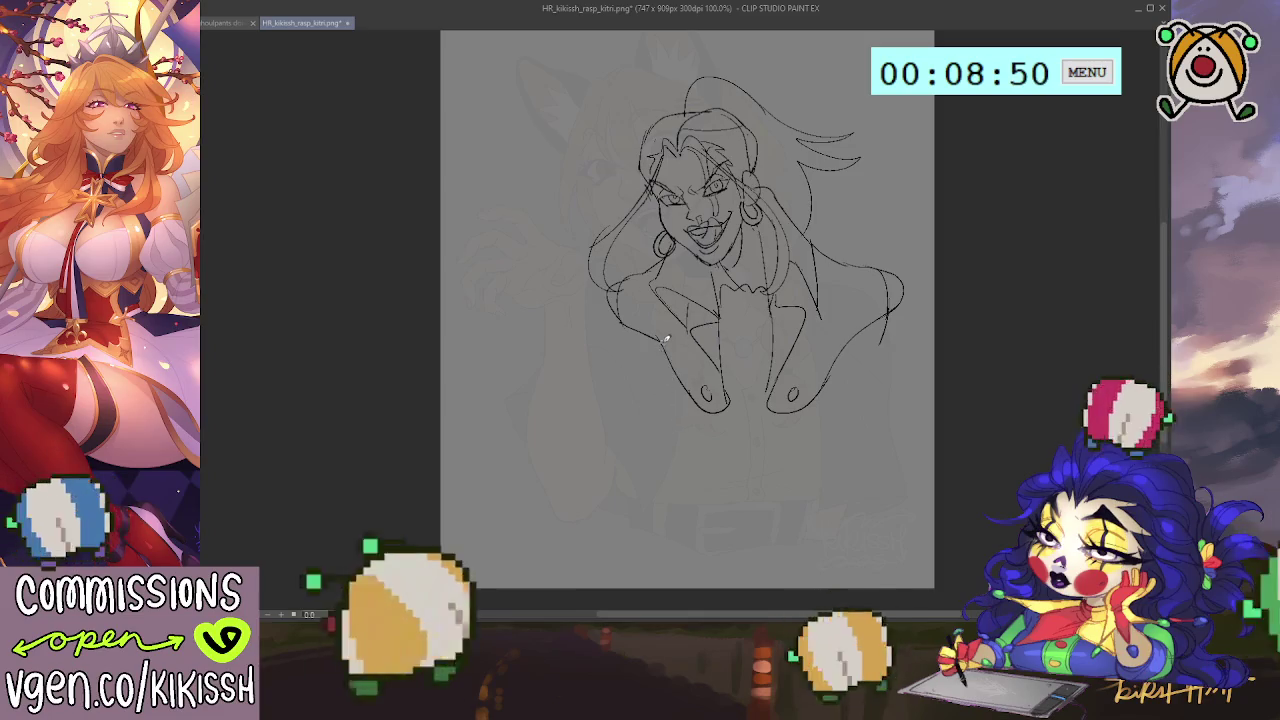
Sketch the lower left torso curve, the bottom edge and the lower right torso curve.
left_click_drag(653, 360, 660, 410)
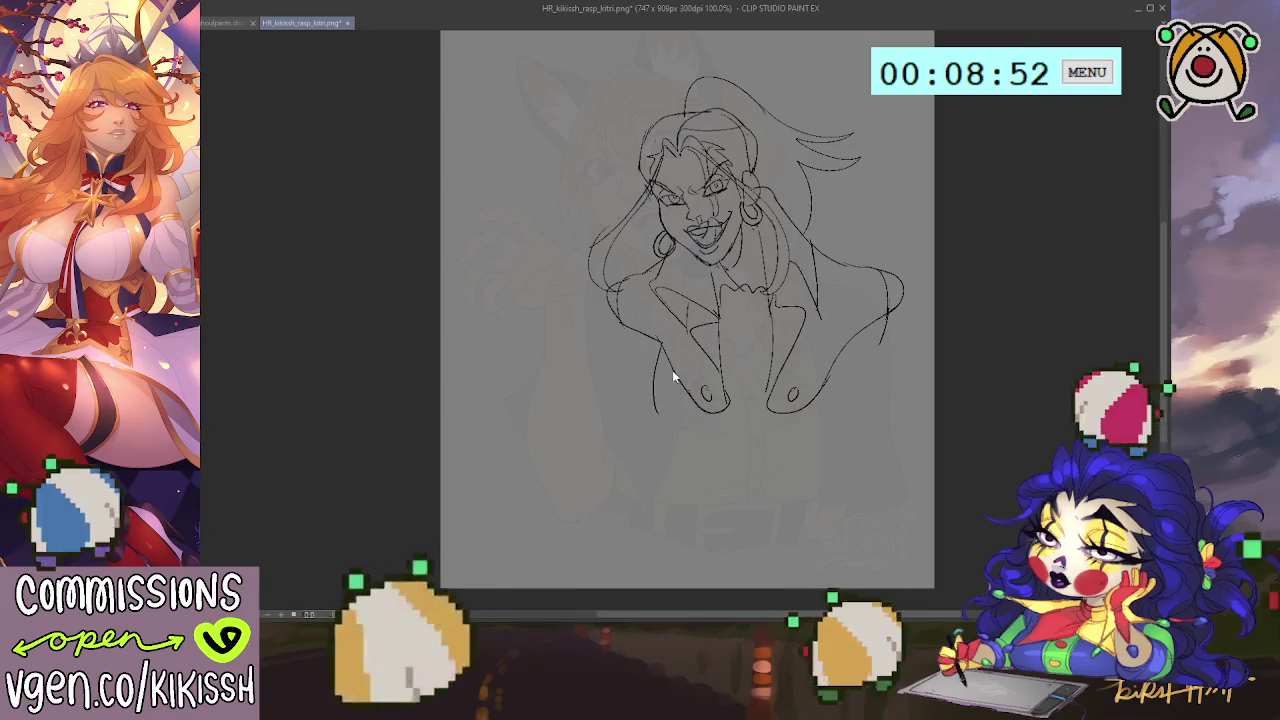
key("ctrl+z")
left_click_drag(656, 365, 672, 430)
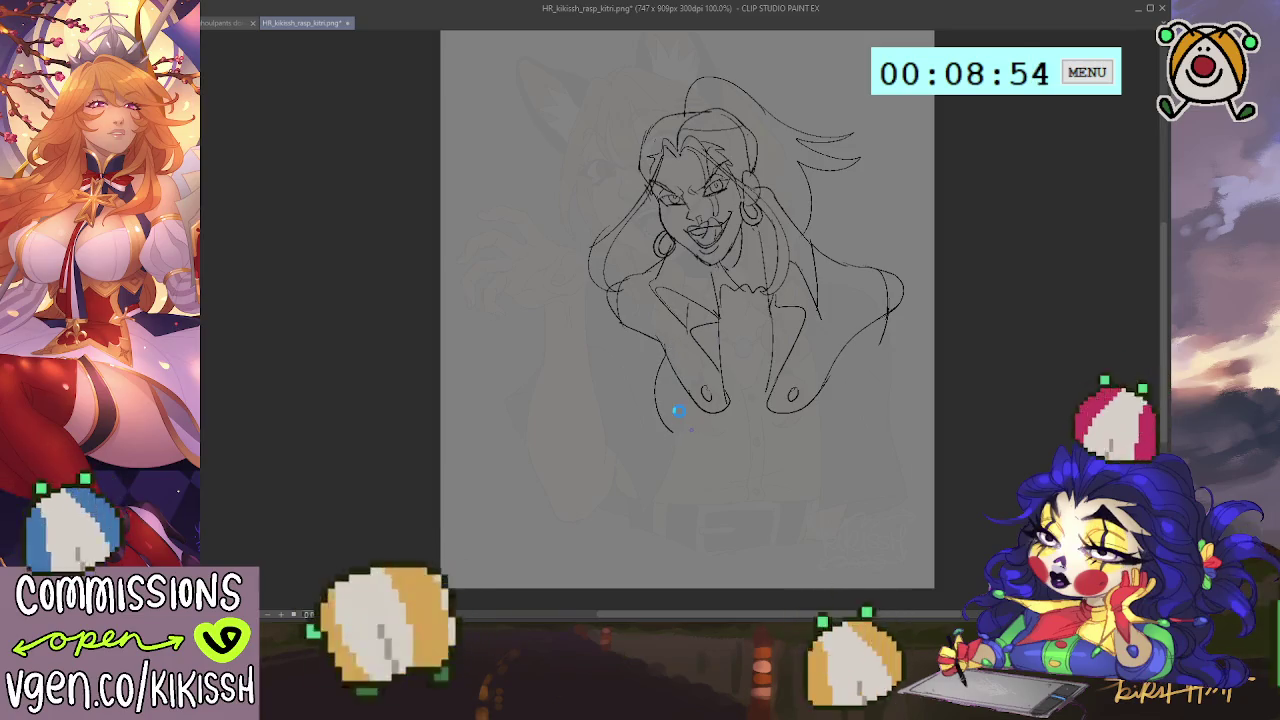
key("ctrl+z")
mouse_move(660, 350)
left_mouse_down()
mouse_move(676, 436)
mouse_move(727, 432)
left_mouse_up()
mouse_move(663, 366)
left_mouse_down()
mouse_move(690, 437)
mouse_move(815, 440)
mouse_move(845, 360)
left_mouse_up()
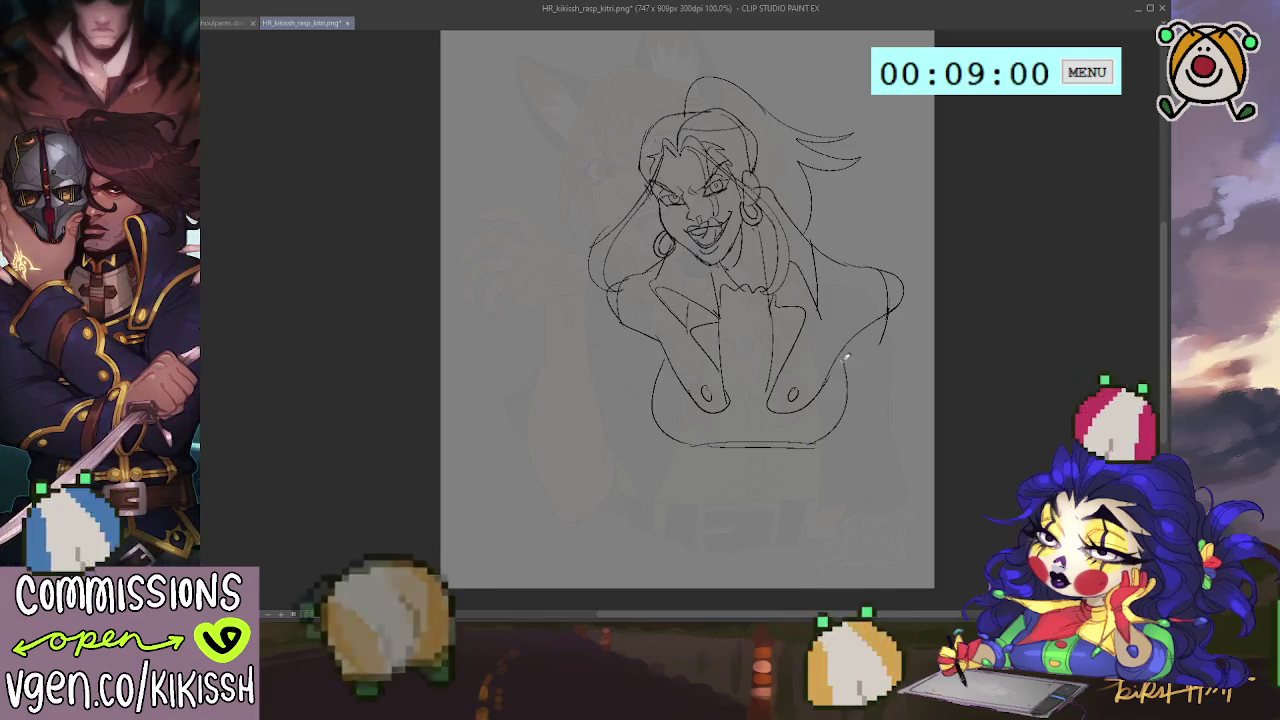
left_click_drag(817, 440, 838, 365)
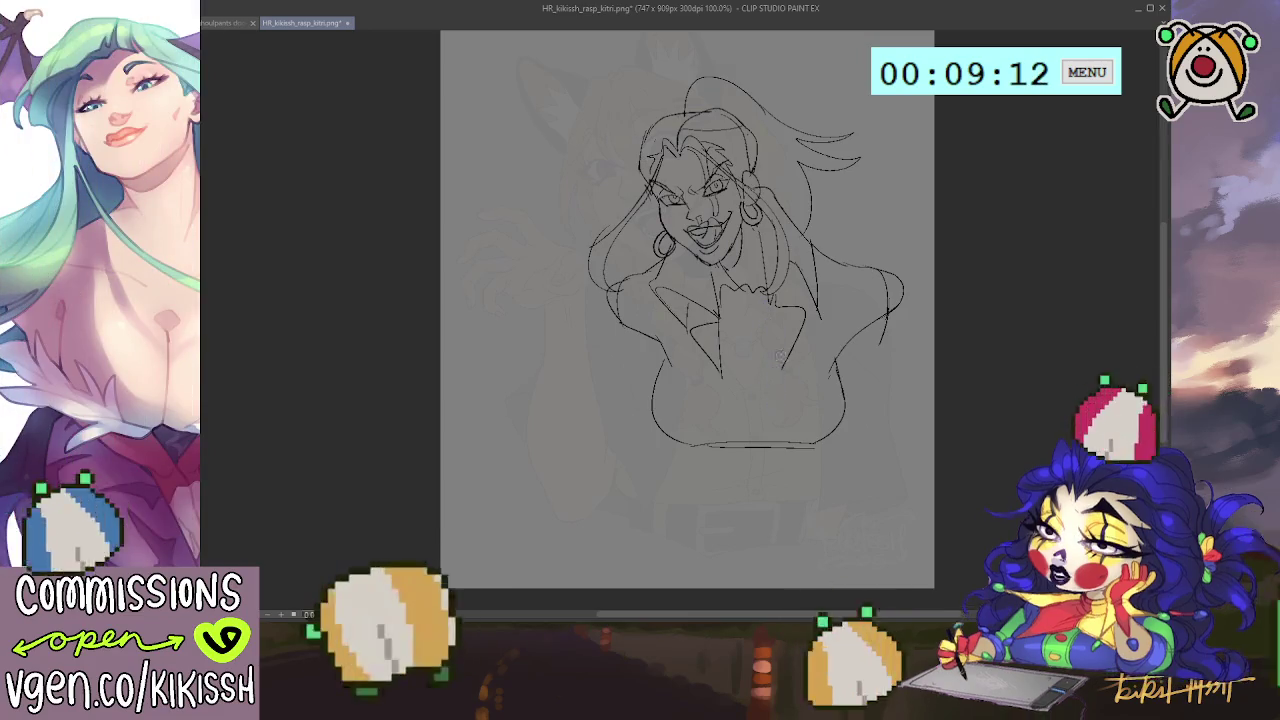
Draw the jacket edges down the front, touch up both lapels, and start a left hair strand.
left_click_drag(775, 300, 790, 430)
left_click_drag(716, 372, 714, 440)
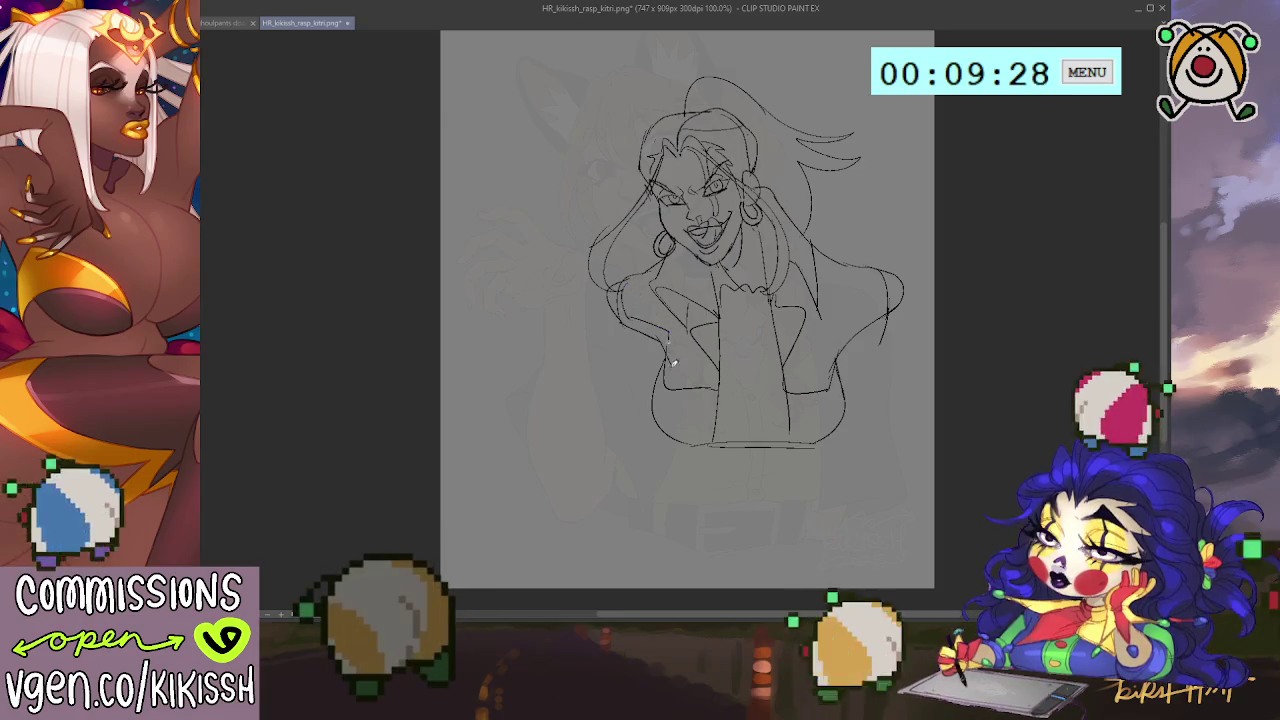
left_click_drag(680, 376, 704, 378)
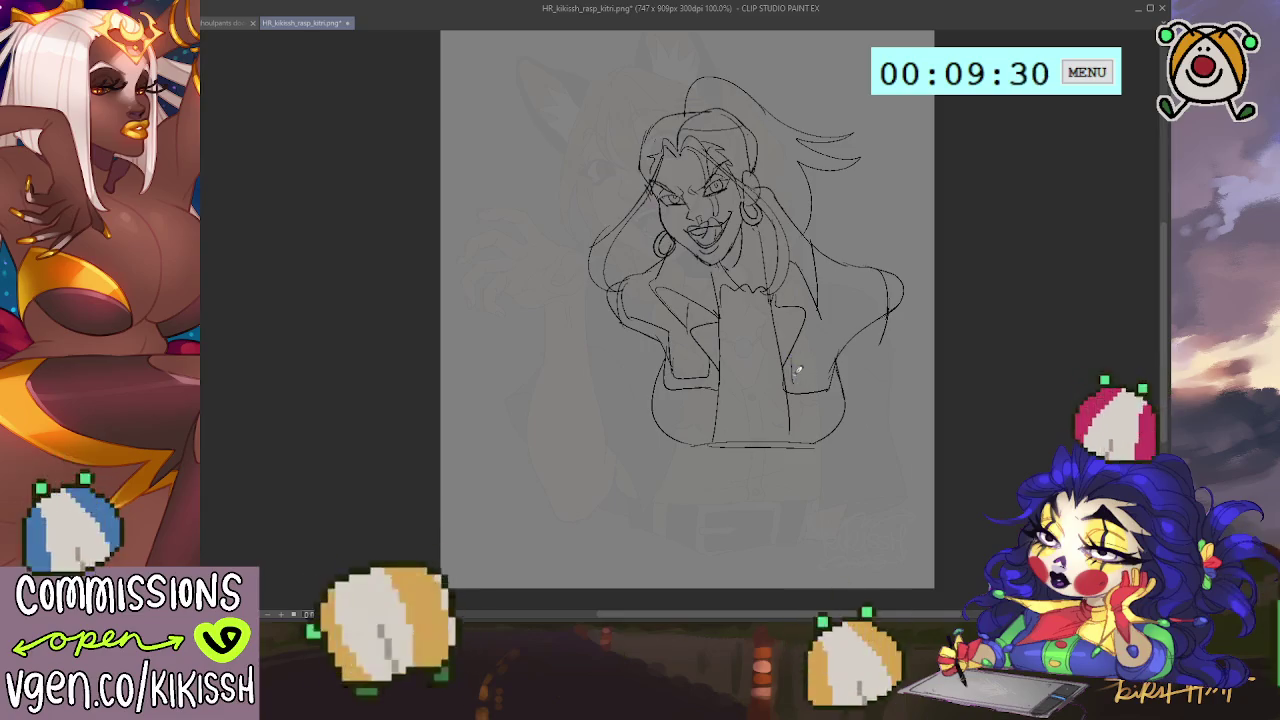
left_click_drag(795, 372, 830, 366)
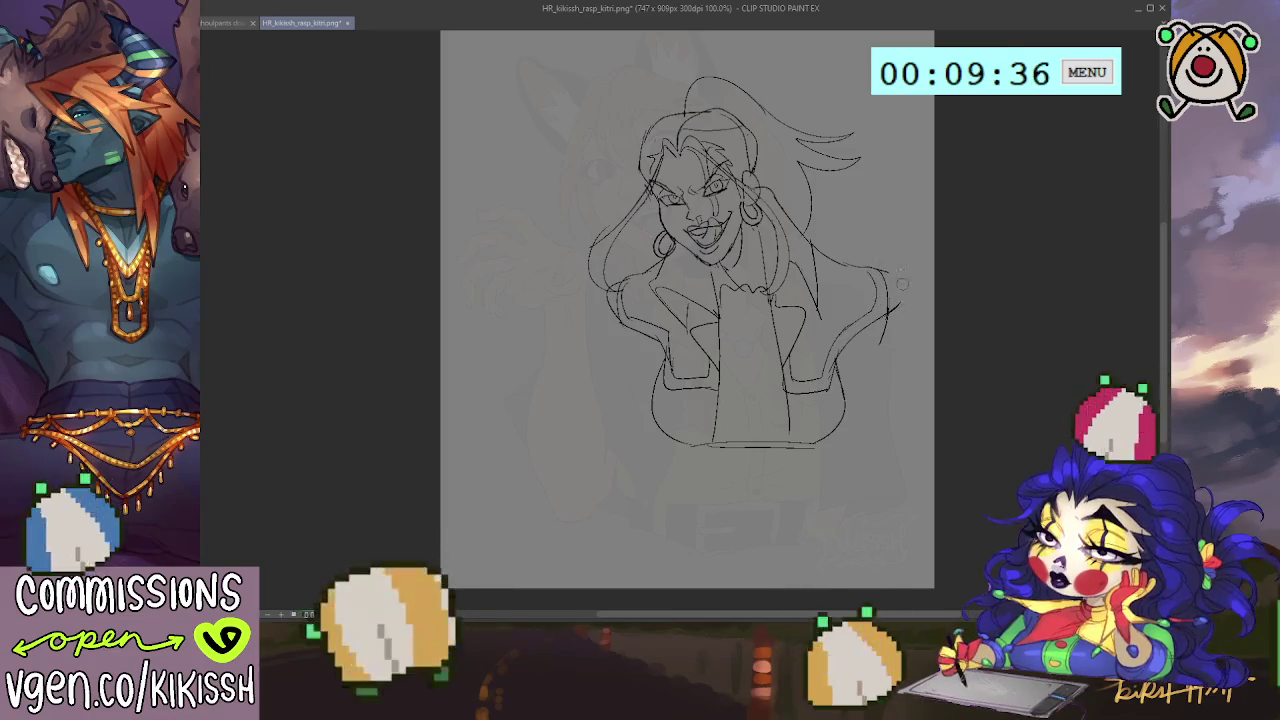
left_click_drag(620, 325, 622, 285)
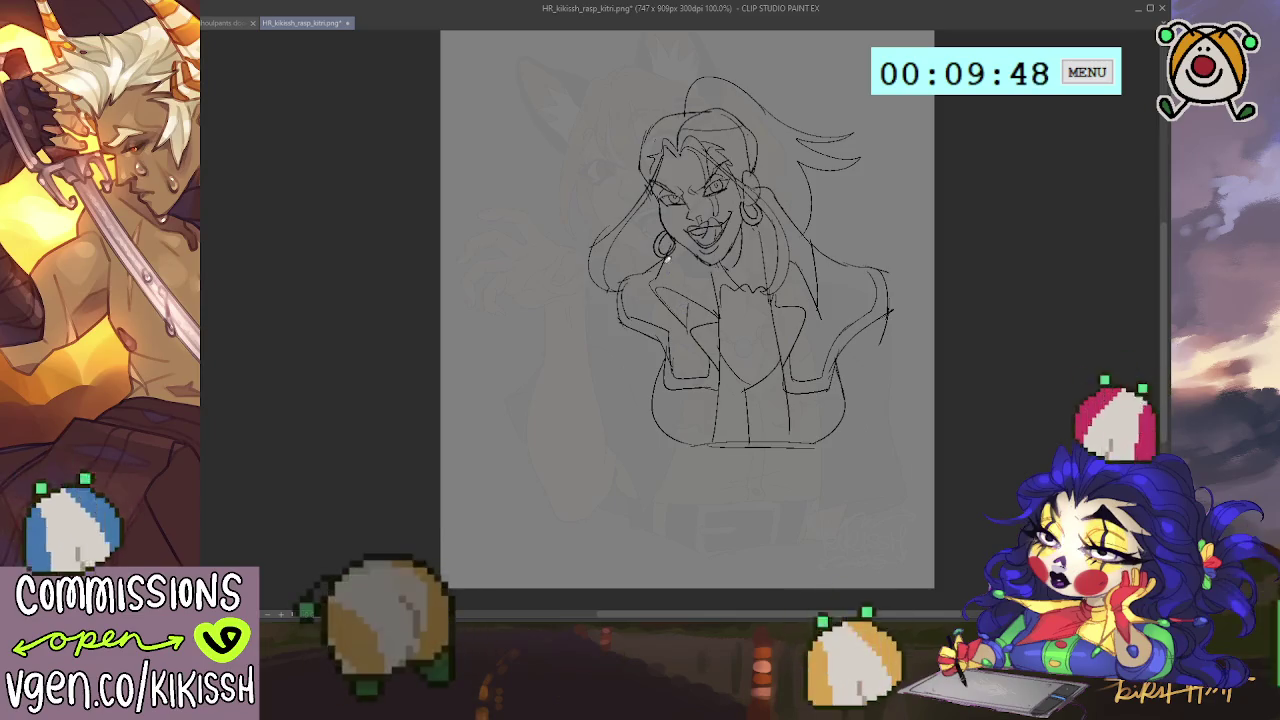
left_click_drag(655, 221, 535, 271)
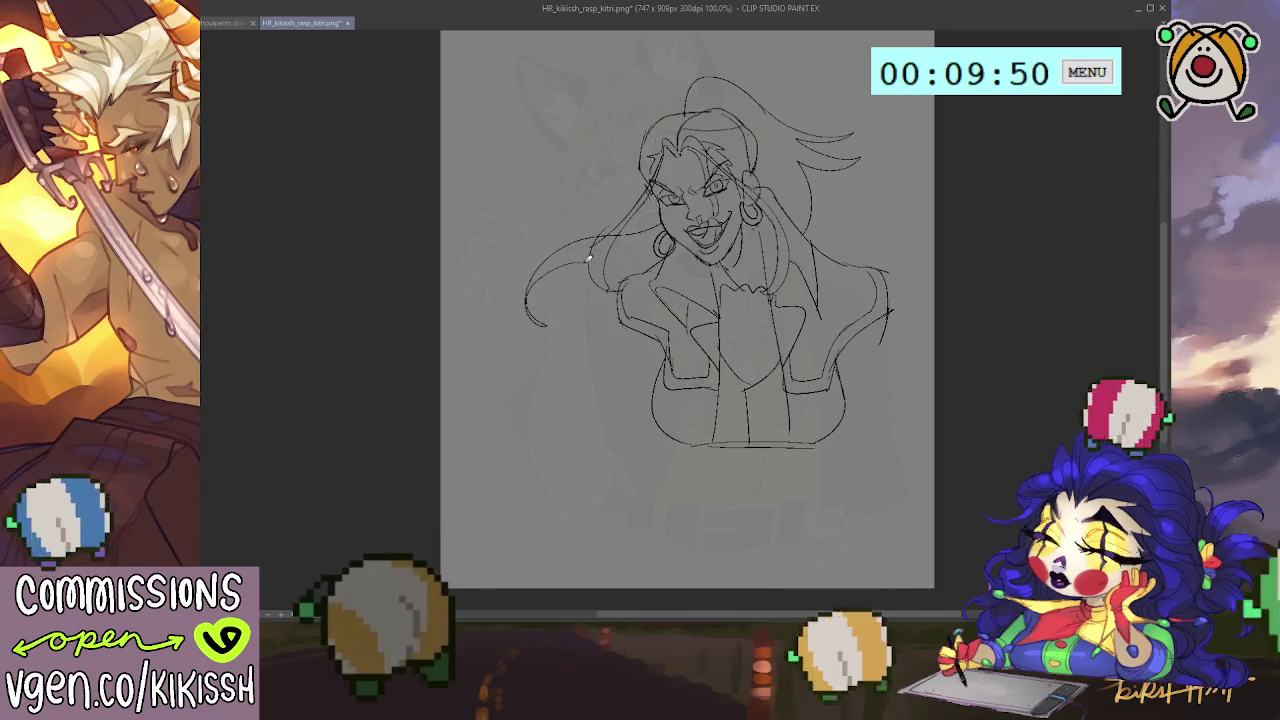
Redraw the hair strand and add several long strands flowing down the left beside the jacket.
key("ctrl+z")
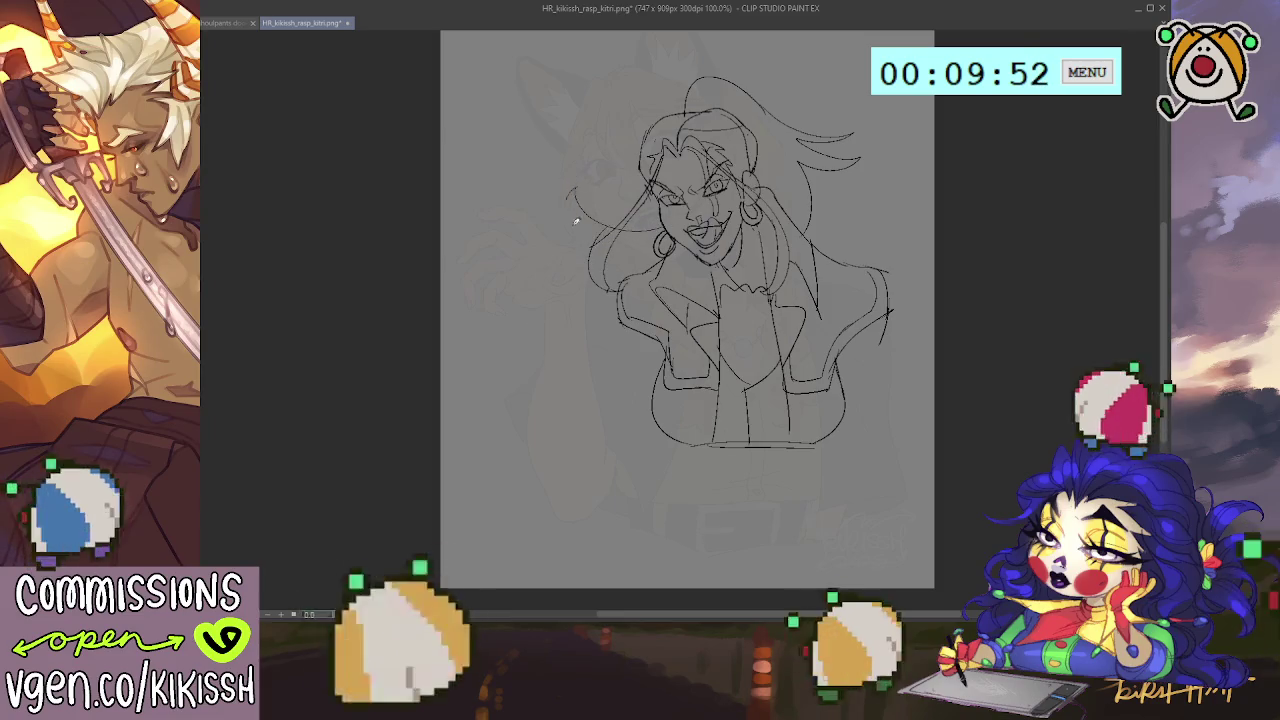
left_click_drag(577, 188, 505, 280)
mouse_move(585, 258)
left_mouse_down()
mouse_move(545, 368)
mouse_move(604, 319)
mouse_move(560, 400)
left_mouse_up()
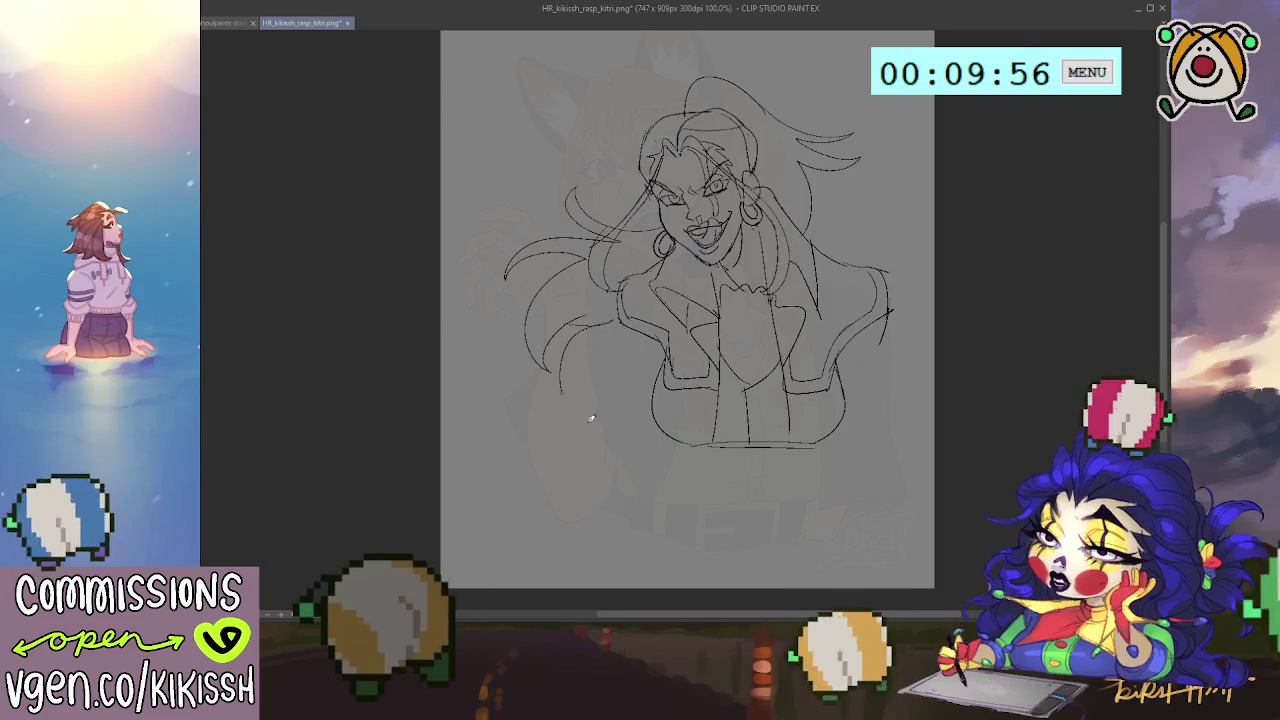
left_click_drag(625, 328, 595, 418)
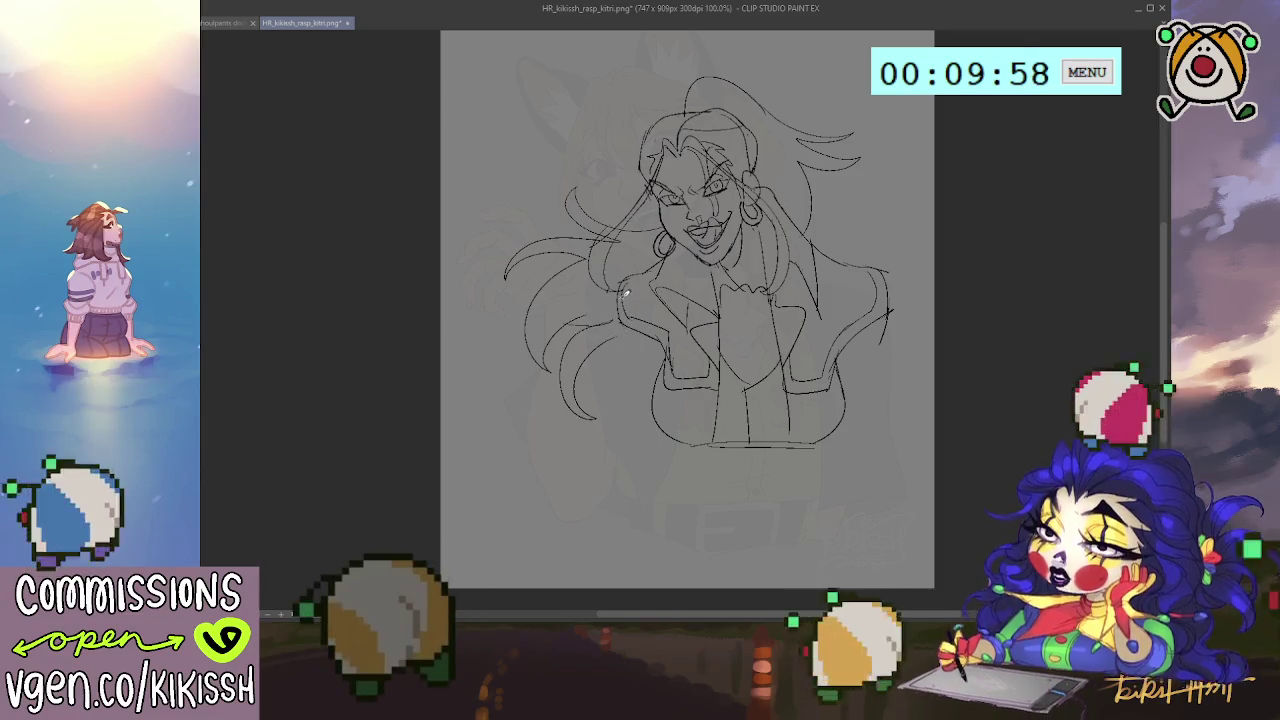
left_click_drag(608, 328, 632, 390)
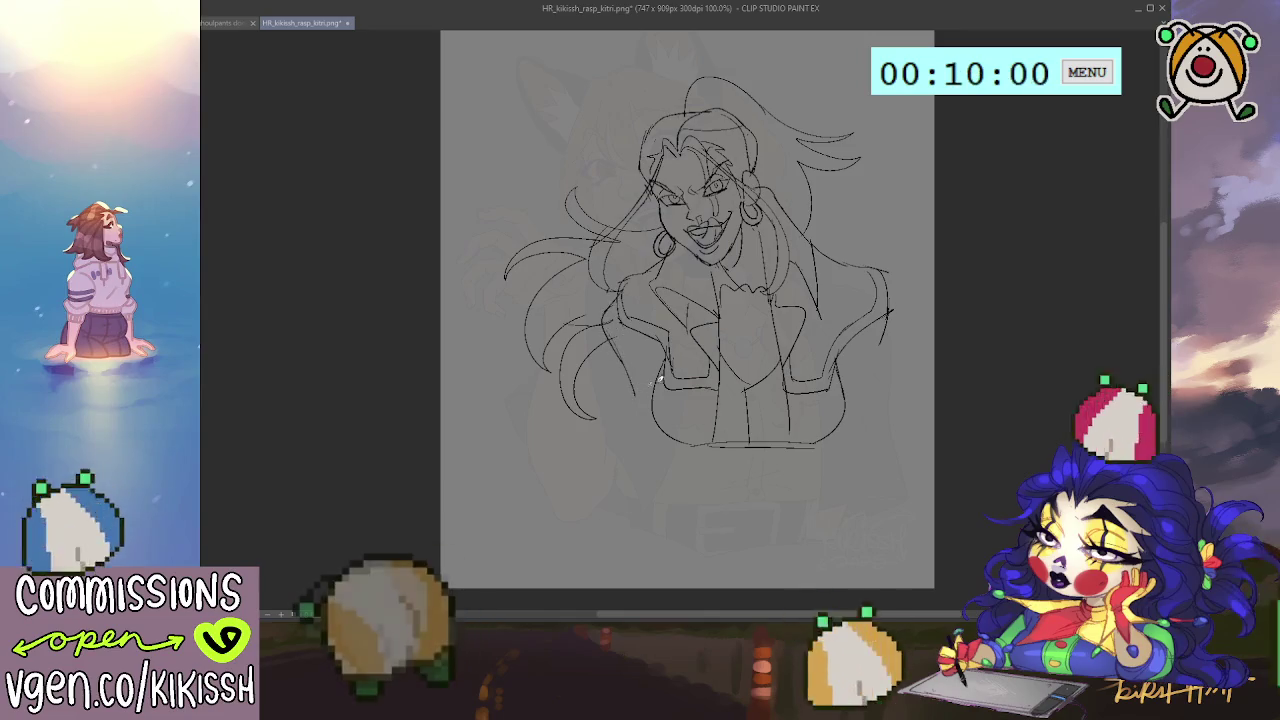
left_click_drag(886, 270, 915, 308)
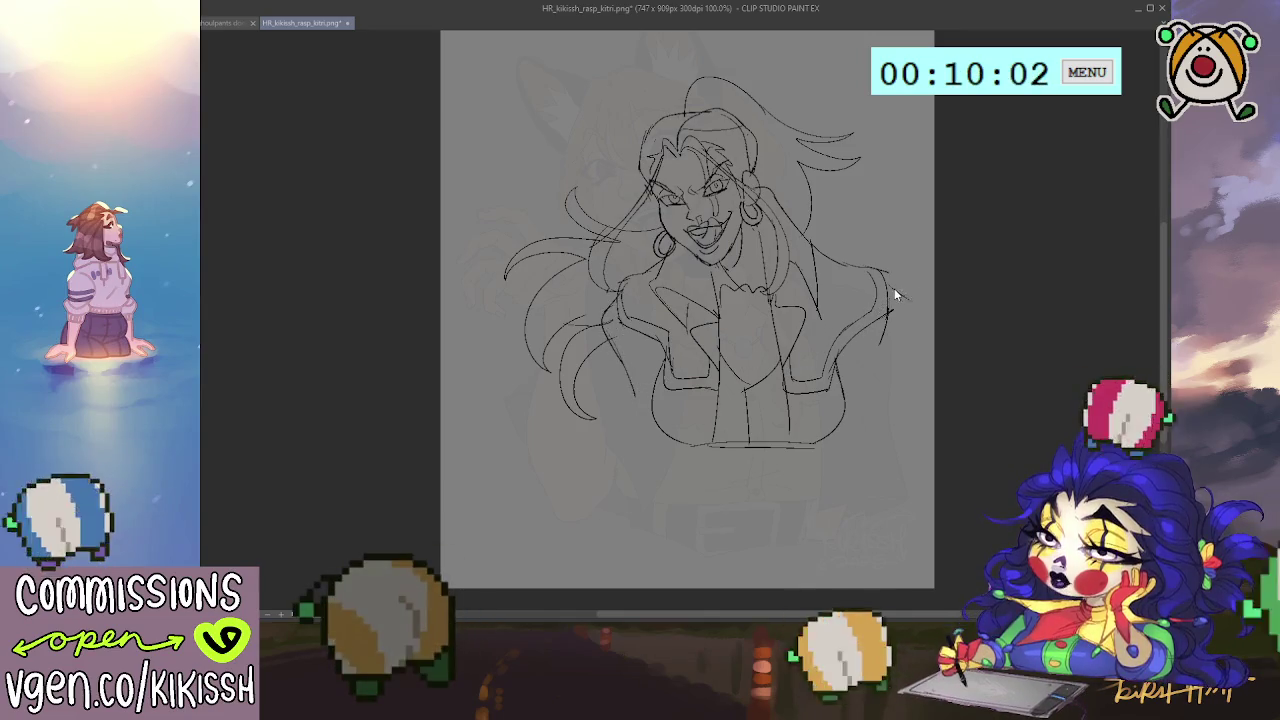
key("ctrl+z")
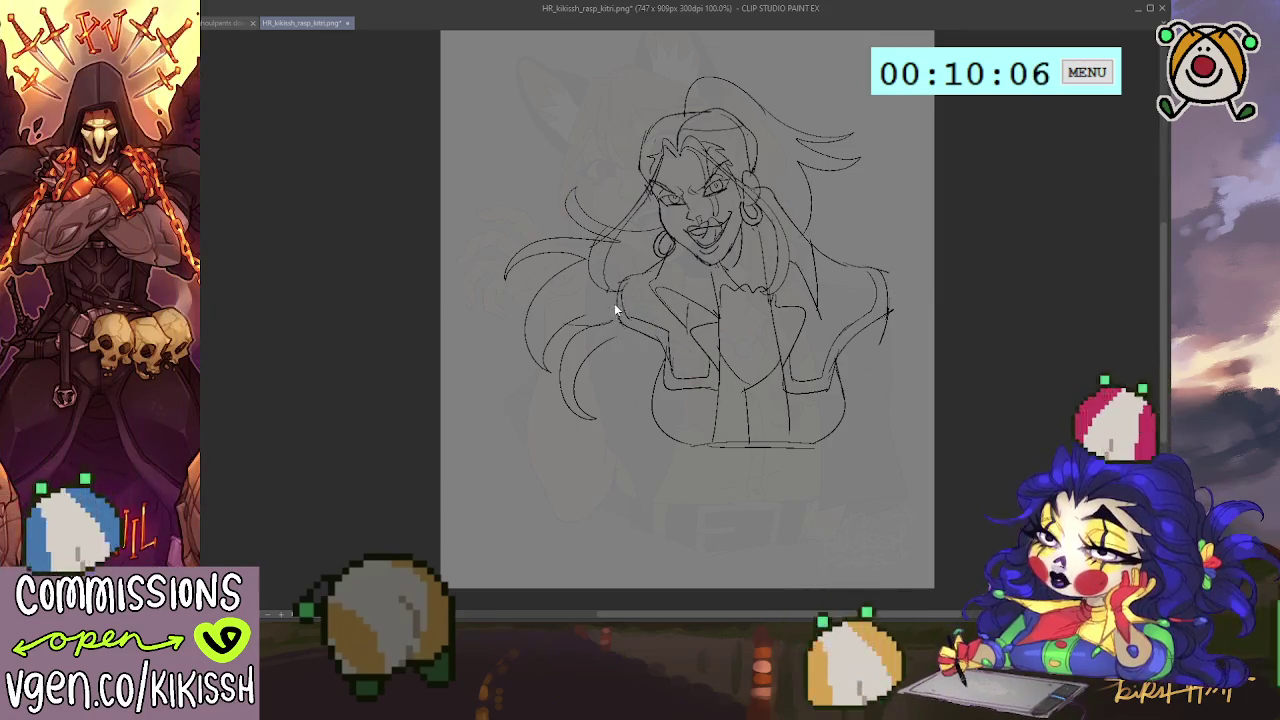
left_click_drag(620, 300, 628, 400)
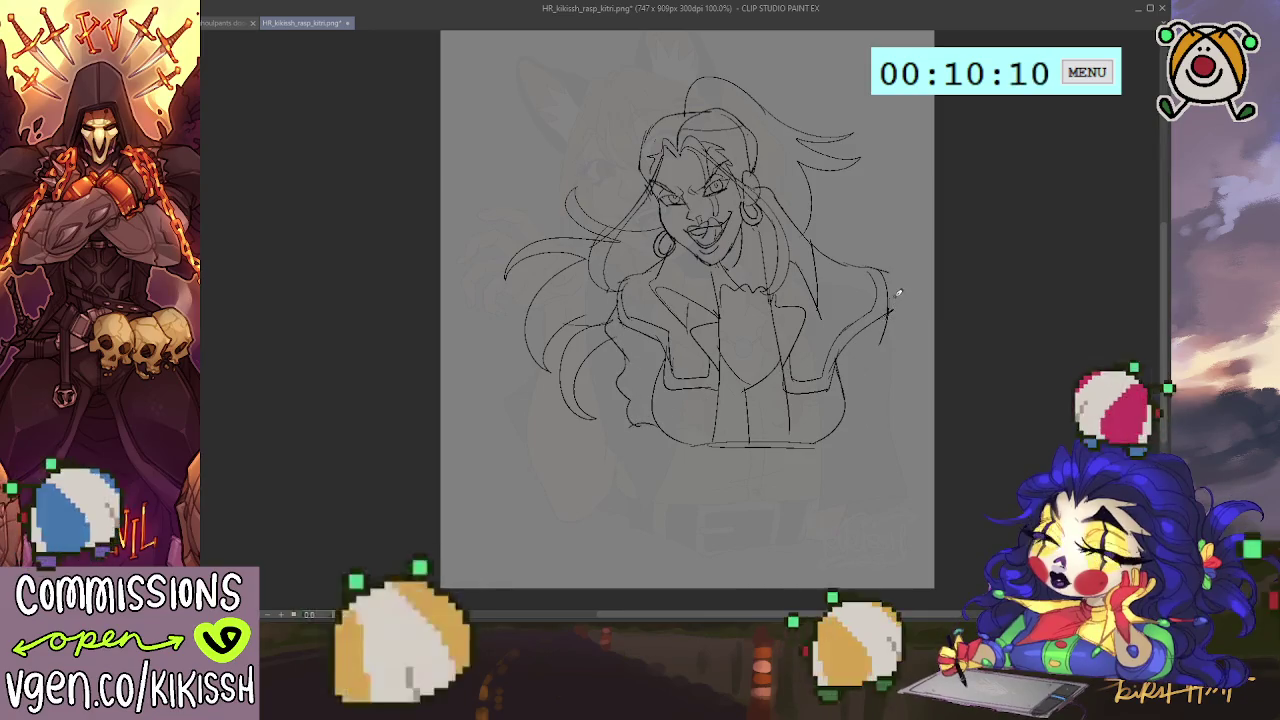
Draw the pointed V-shaped base below the bust and a wavy hair strand down the right.
scroll(880, 313, "down", 1)
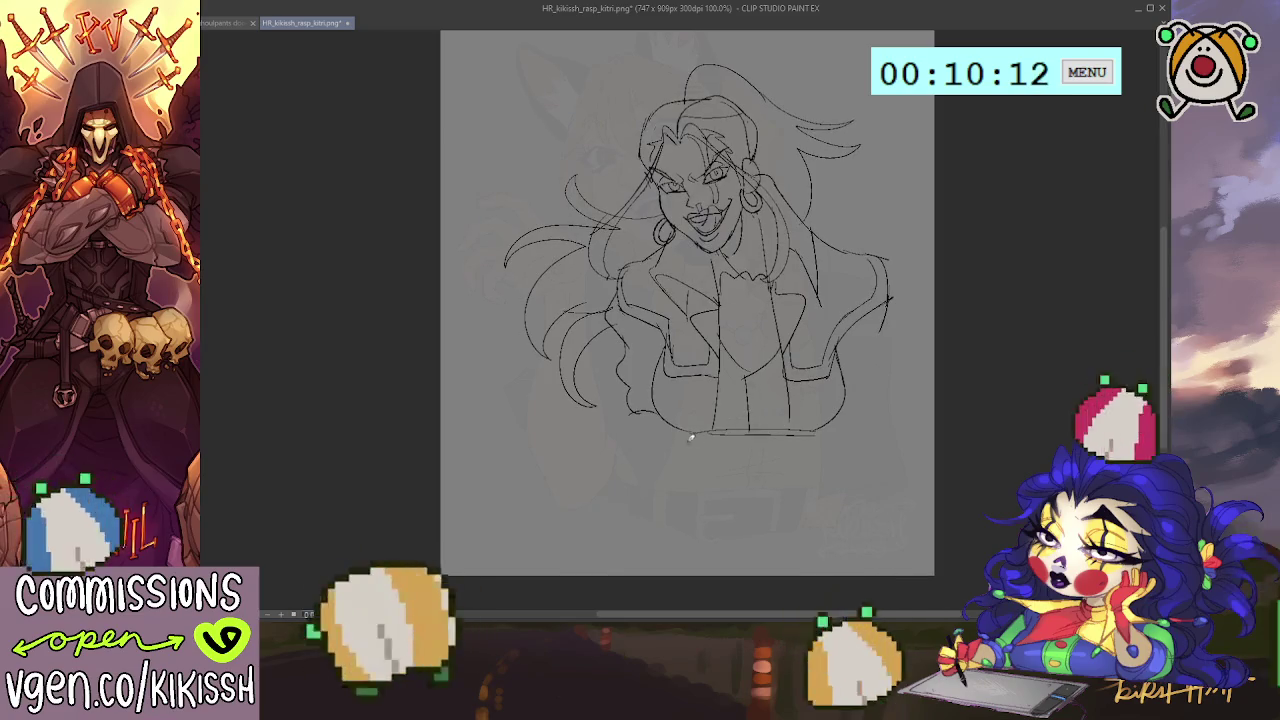
mouse_move(747, 480)
left_mouse_down()
mouse_move(655, 432)
mouse_move(840, 420)
left_mouse_up()
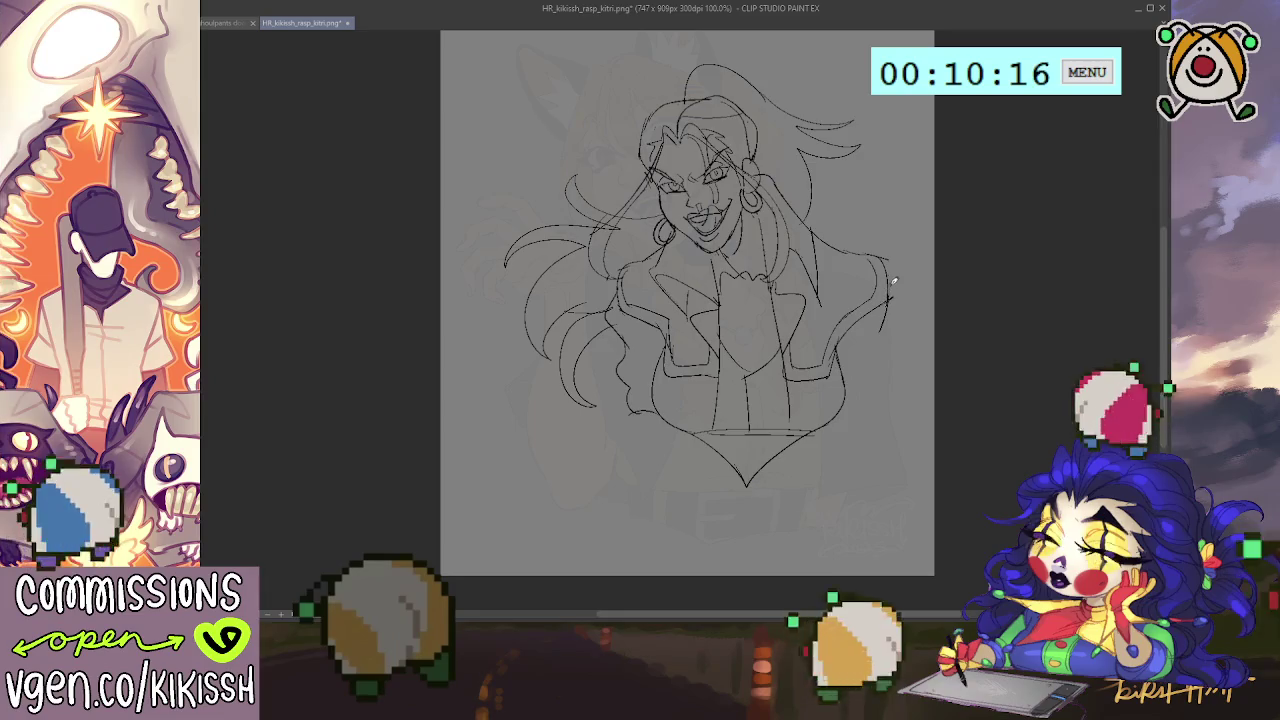
left_click_drag(893, 292, 885, 405)
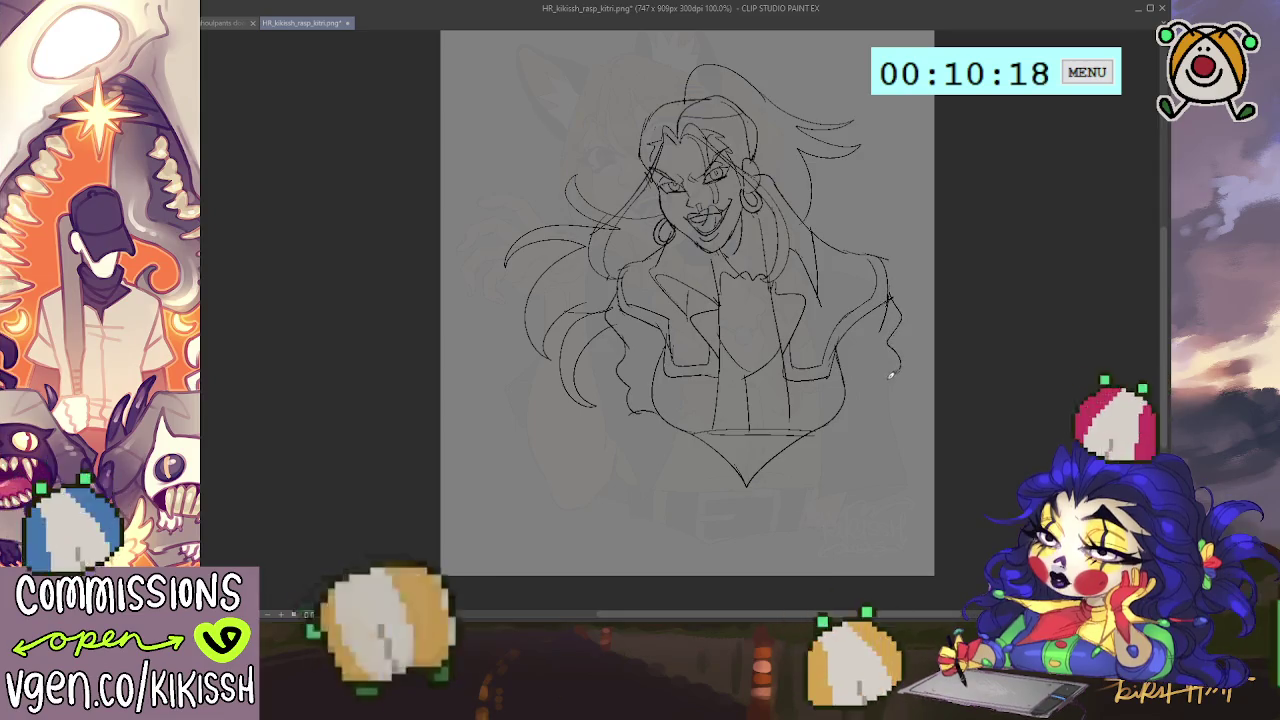
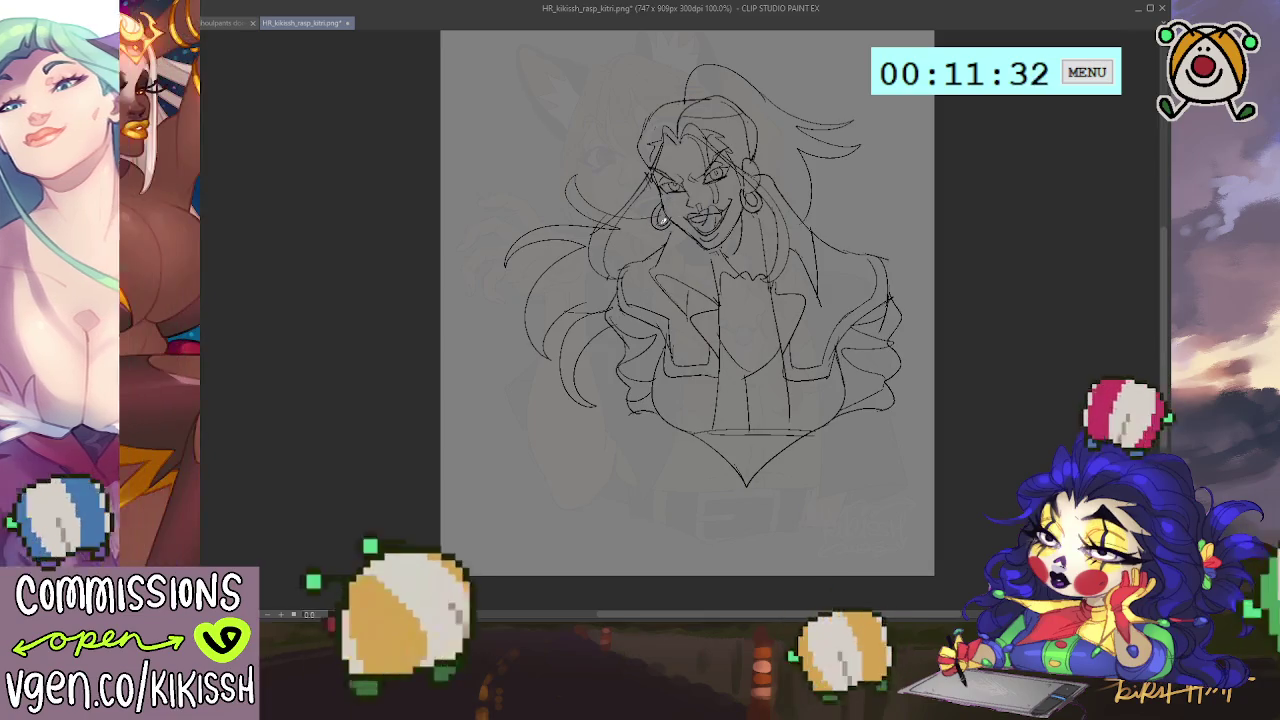
Sketch a bow-shaped knot stroke at the top right of the woman's hair.
left_click_drag(729, 100, 717, 118)
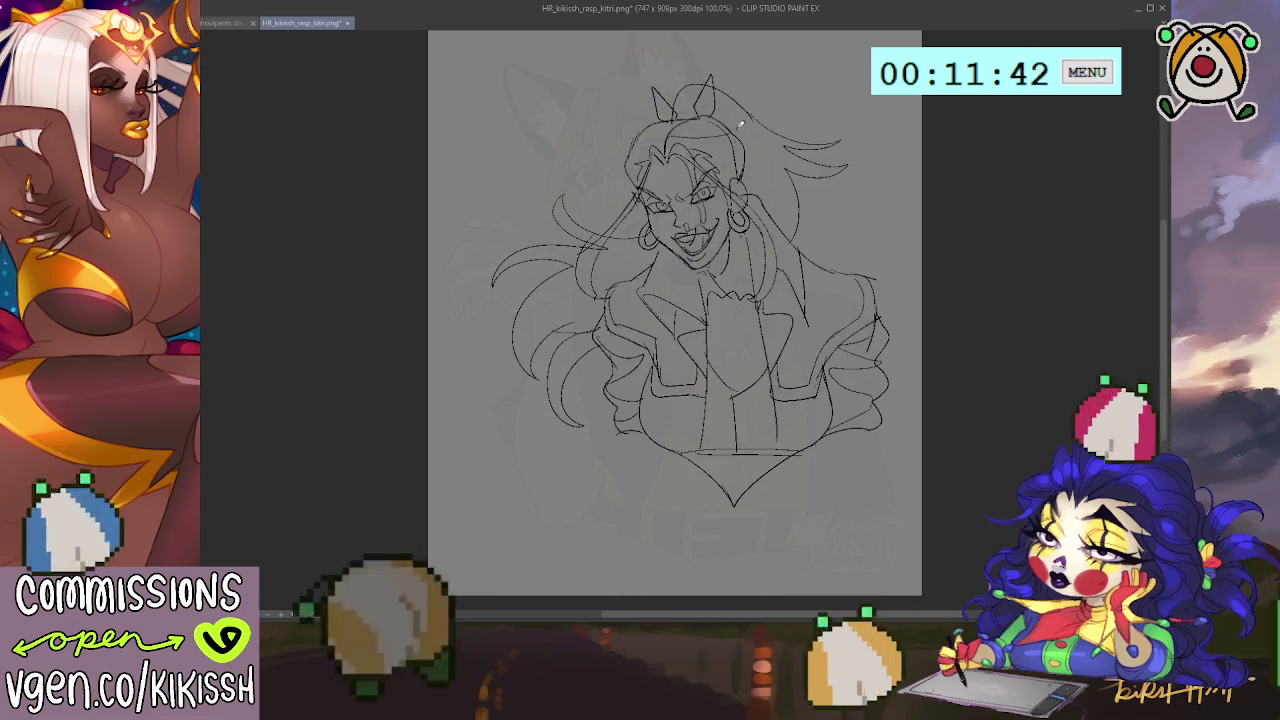
left_click_drag(737, 132, 766, 108)
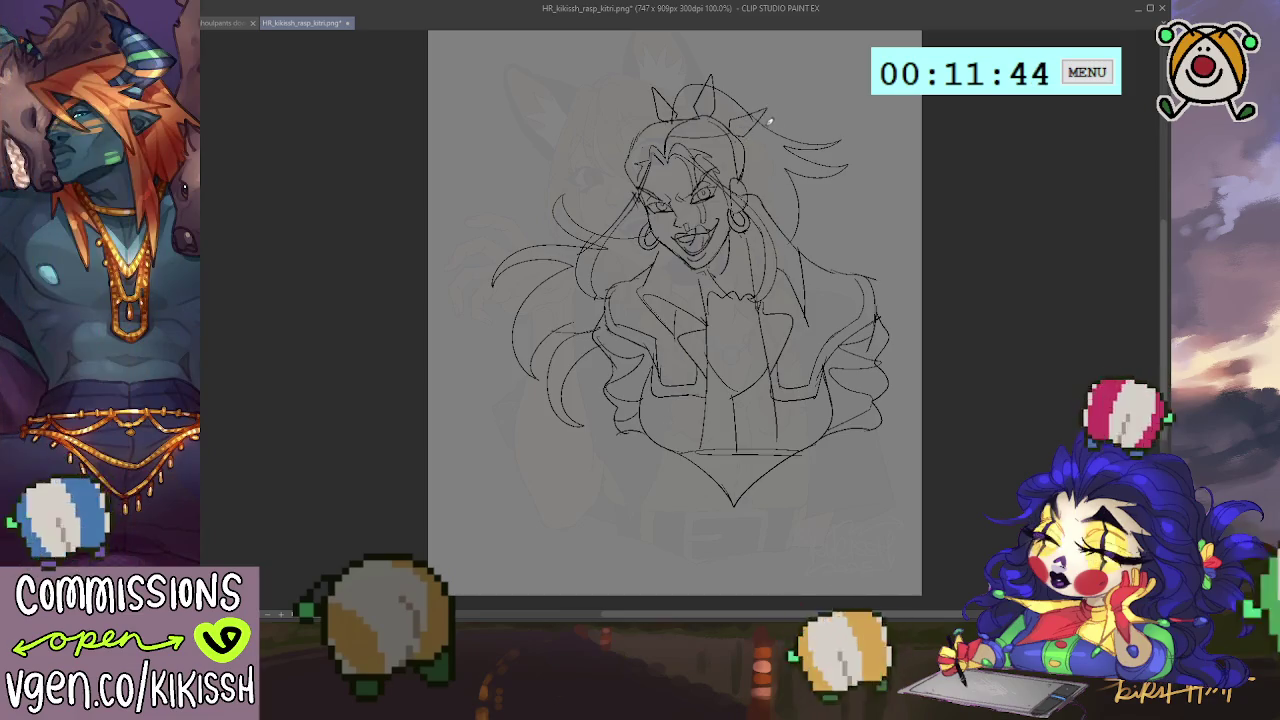
left_click_drag(814, 177, 799, 156)
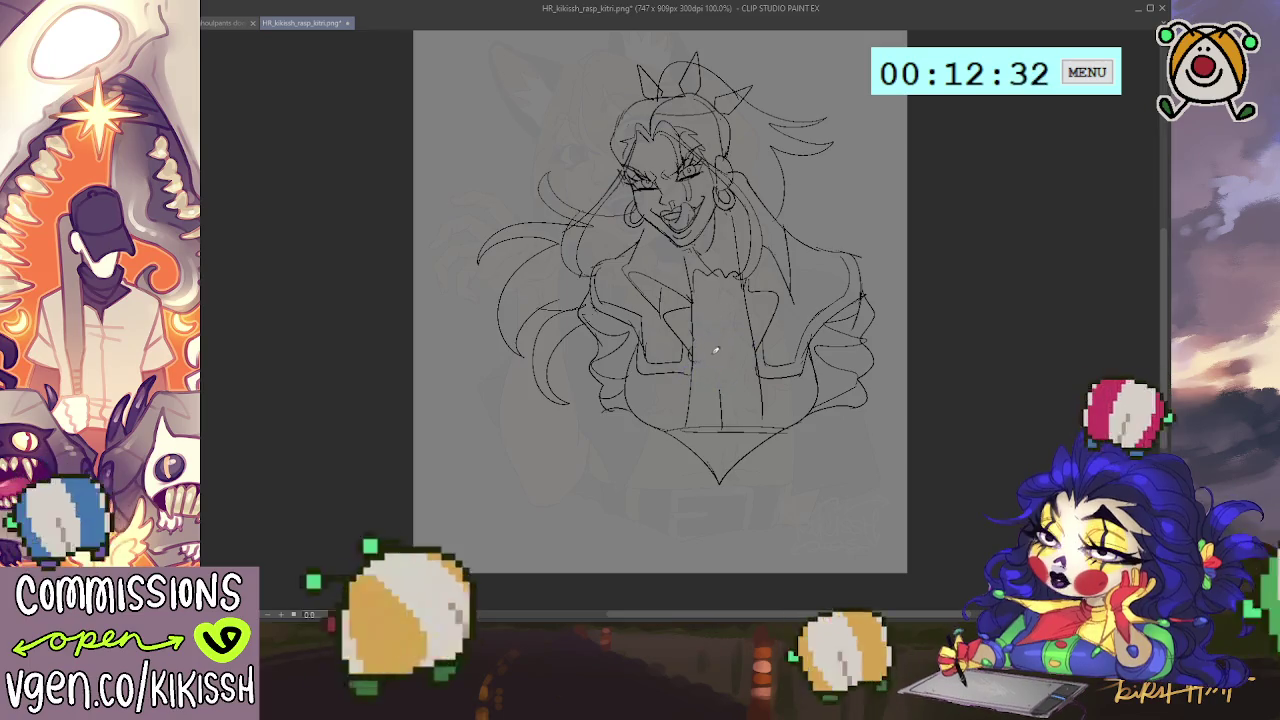
Draw a layered, ruffled cravat down the chest after undoing one stray squiggle.
left_click_drag(706, 350, 745, 356)
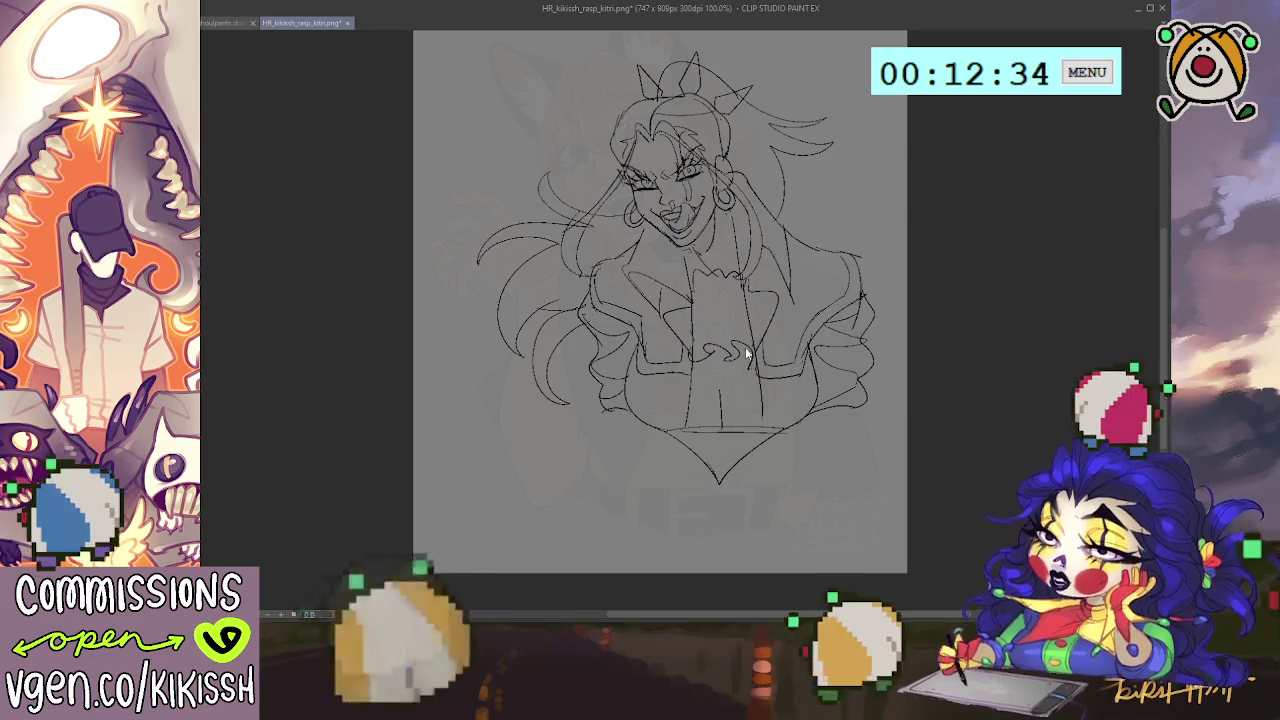
key("ctrl+z")
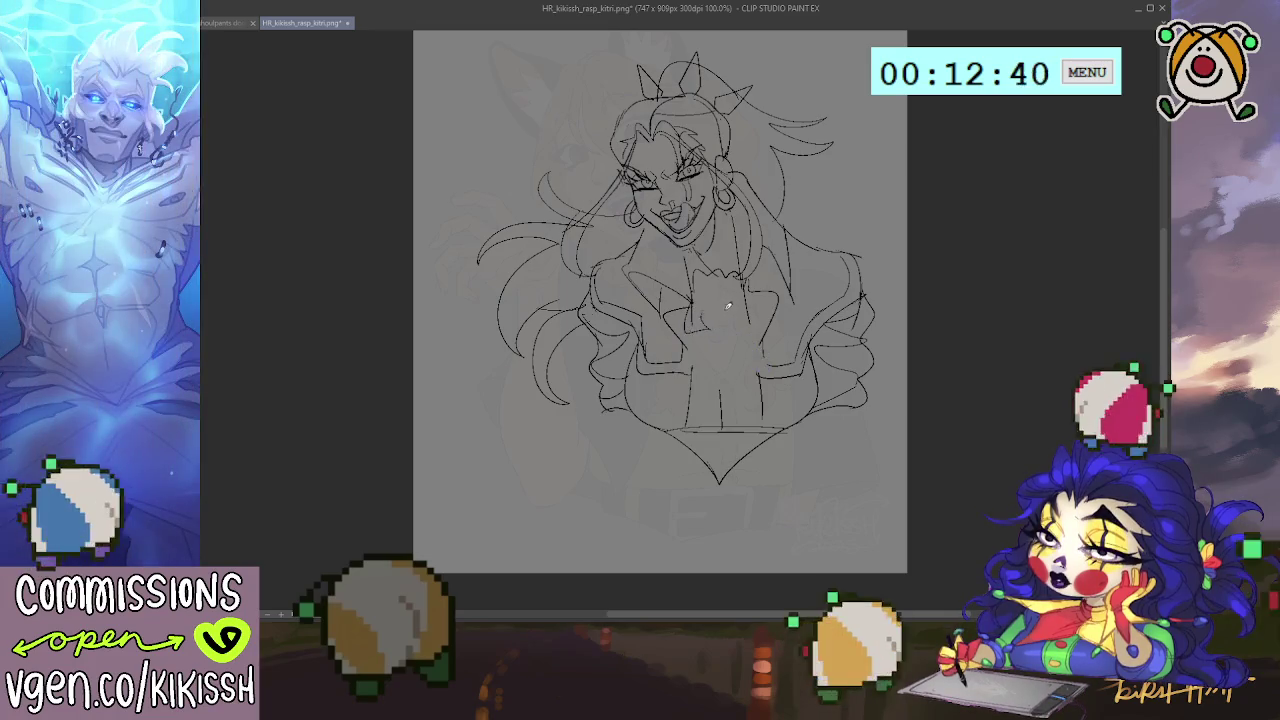
left_click_drag(740, 332, 738, 290)
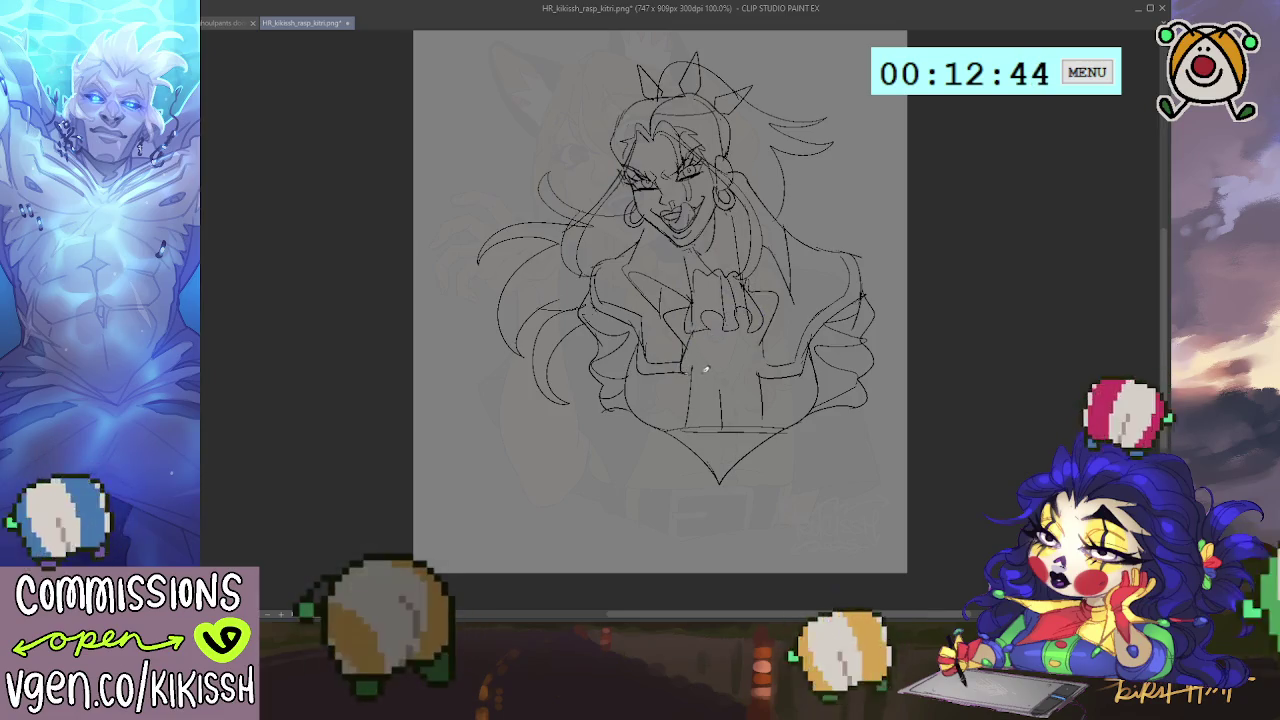
left_click_drag(720, 362, 708, 372)
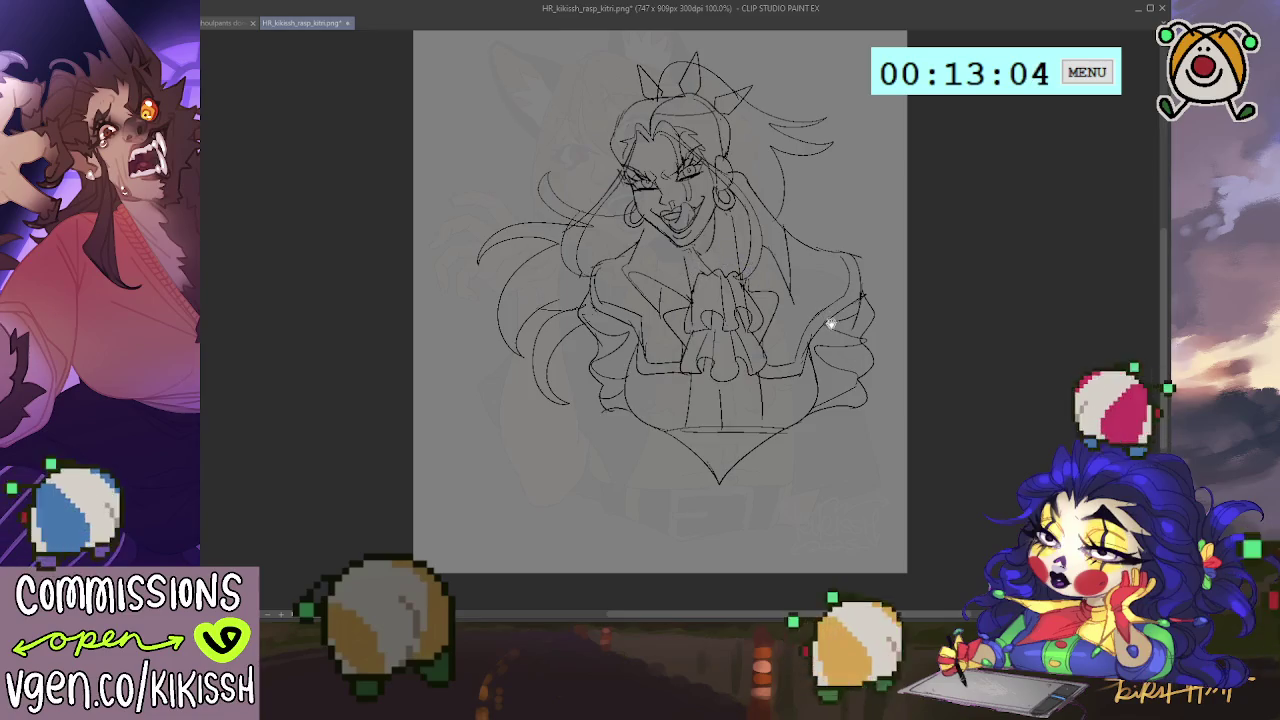
scroll(829, 322, "down", 1)
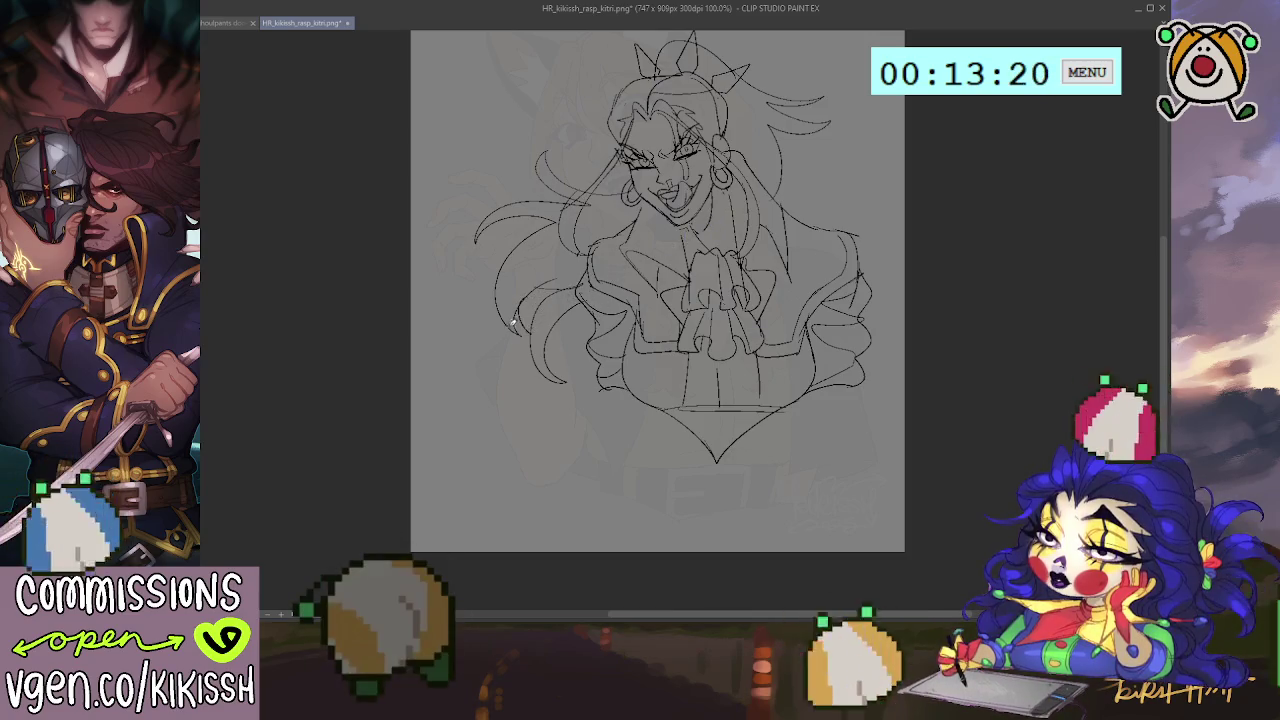
Draw curling flyaway strands rising from the top and right side of the head.
left_click_drag(799, 206, 782, 146)
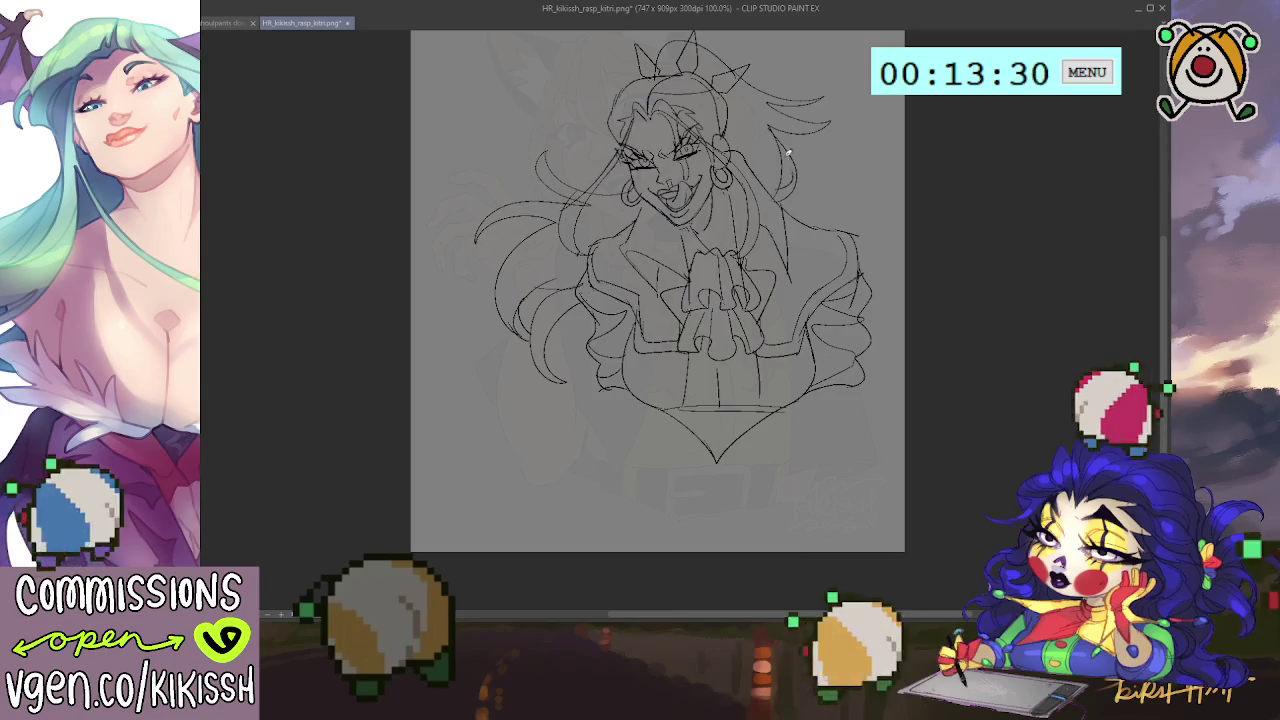
left_click_drag(817, 149, 835, 208)
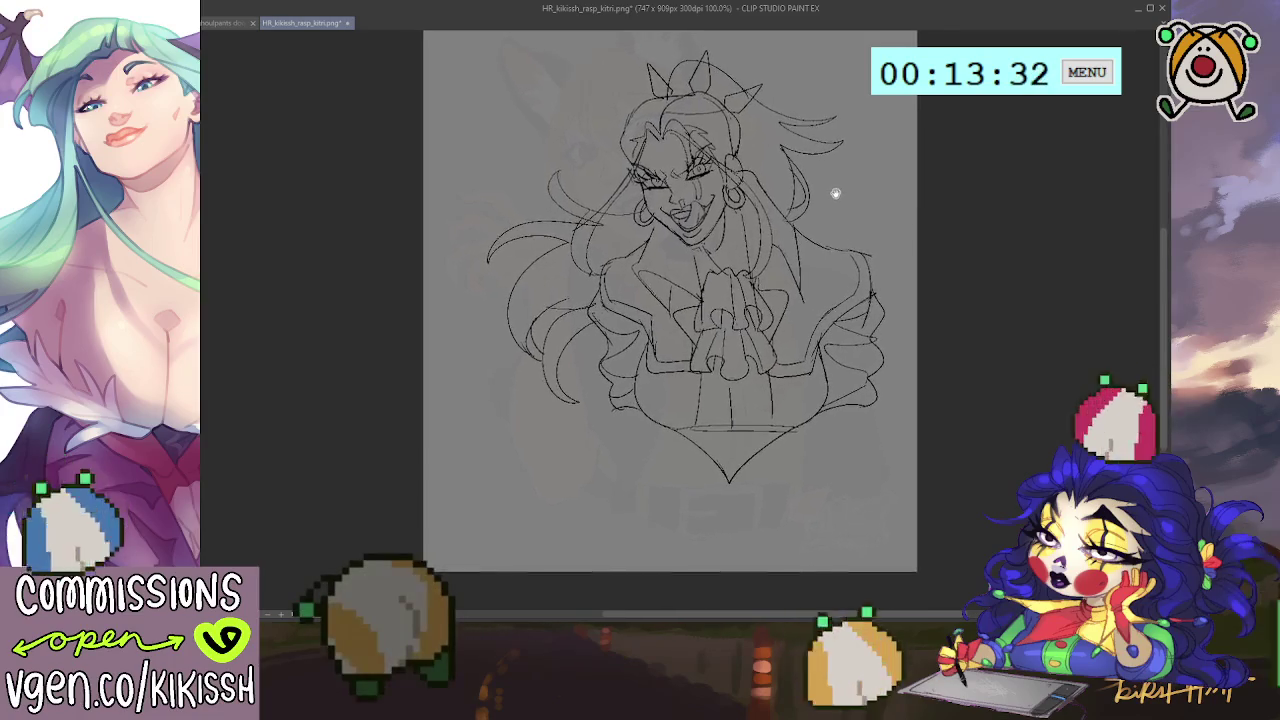
left_click_drag(663, 88, 729, 55)
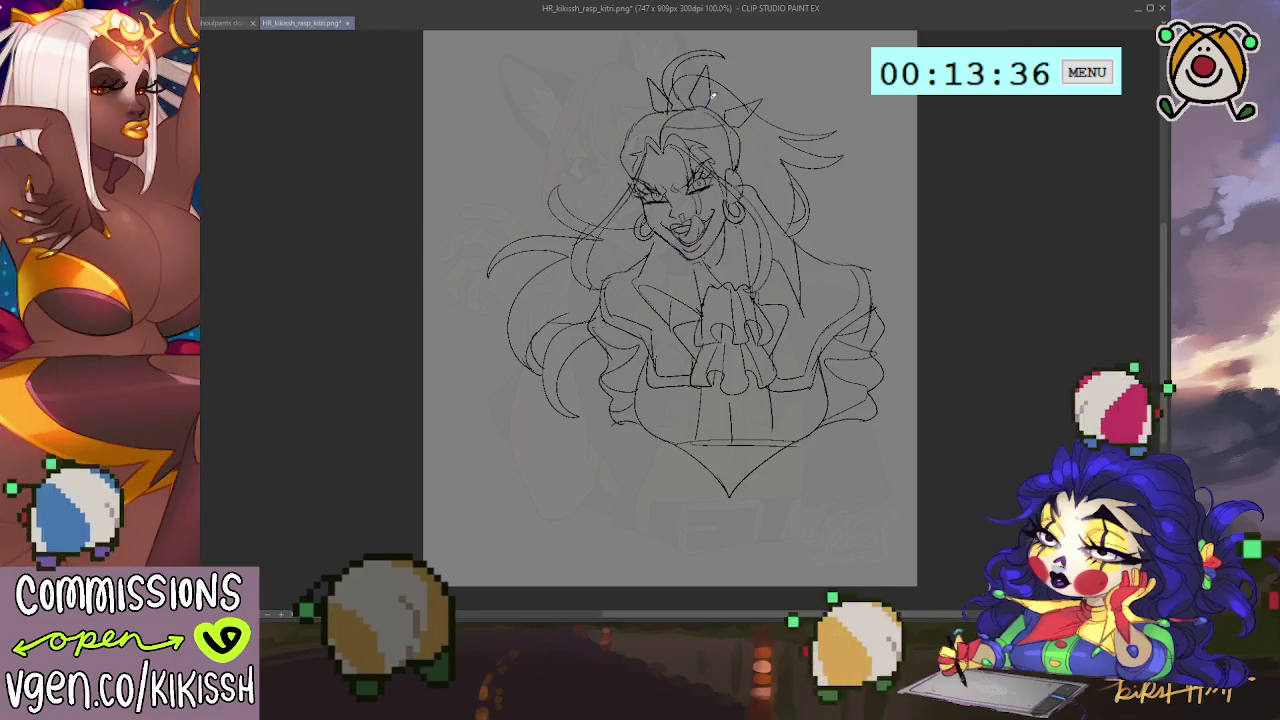
left_click_drag(814, 123, 838, 133)
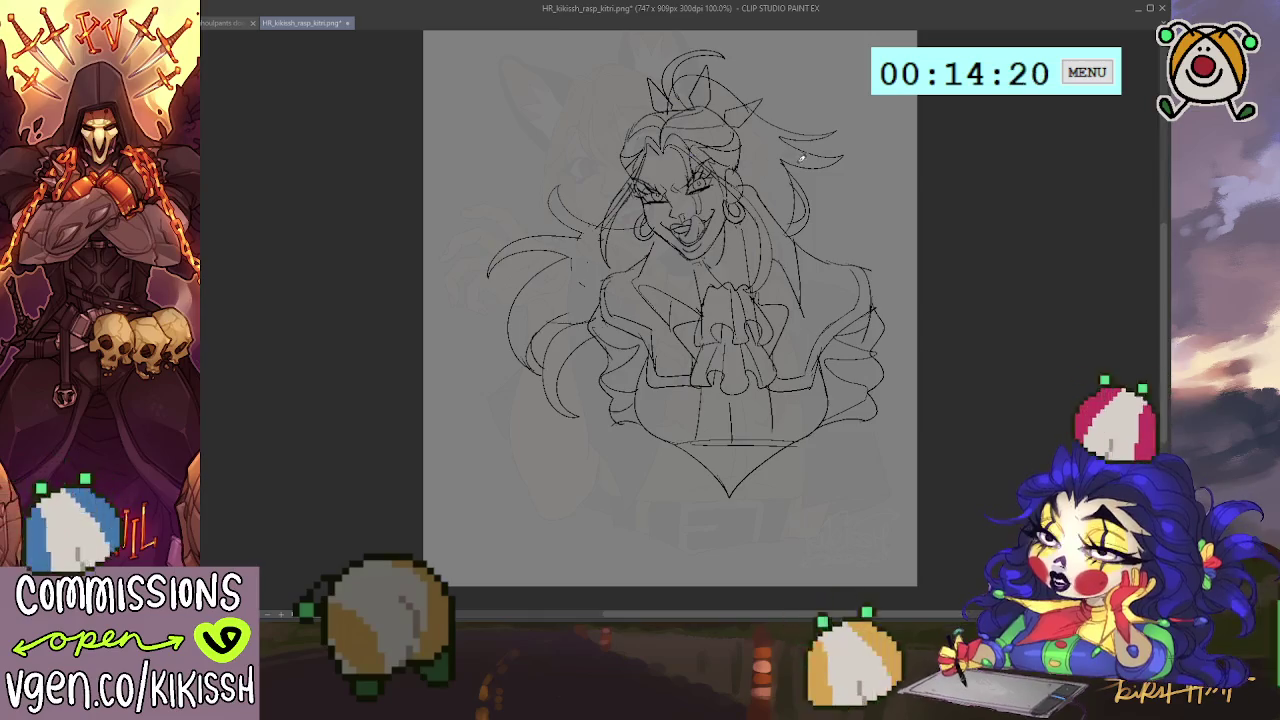
left_click_drag(678, 138, 667, 151)
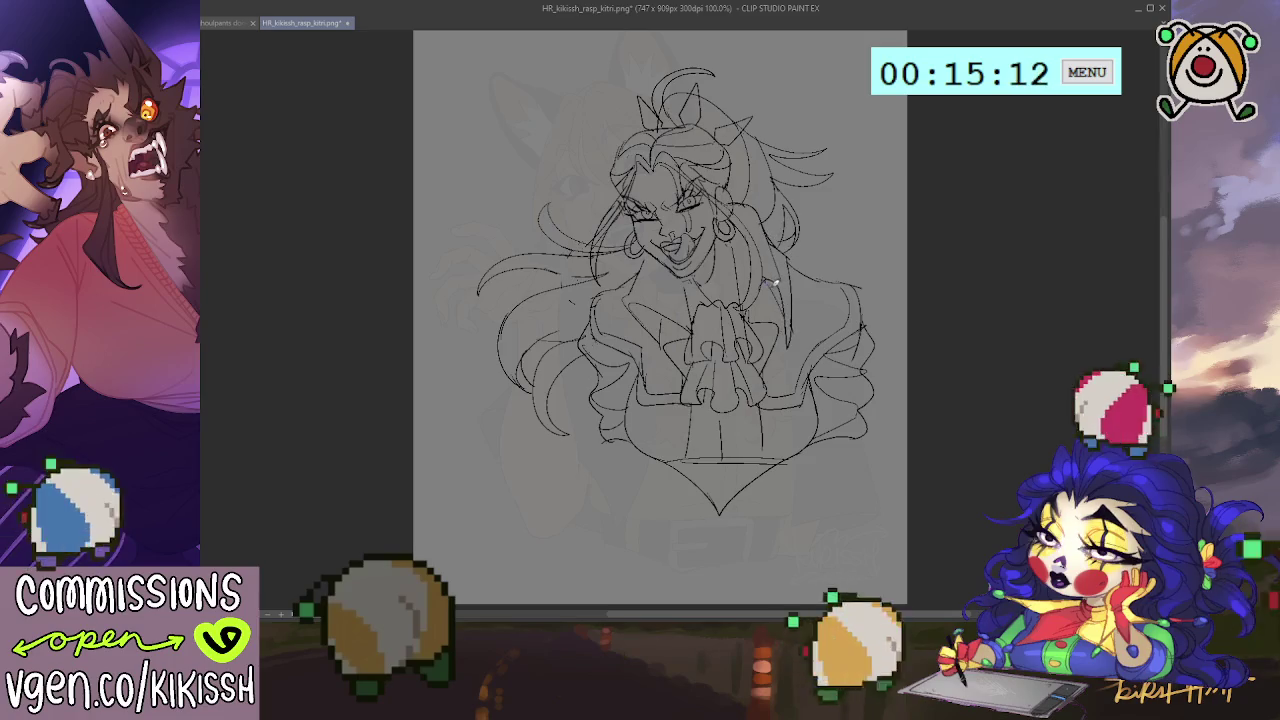
mouse_move(720, 368)
left_mouse_down()
mouse_move(730, 378)
mouse_move(777, 366)
mouse_move(789, 349)
left_mouse_up()
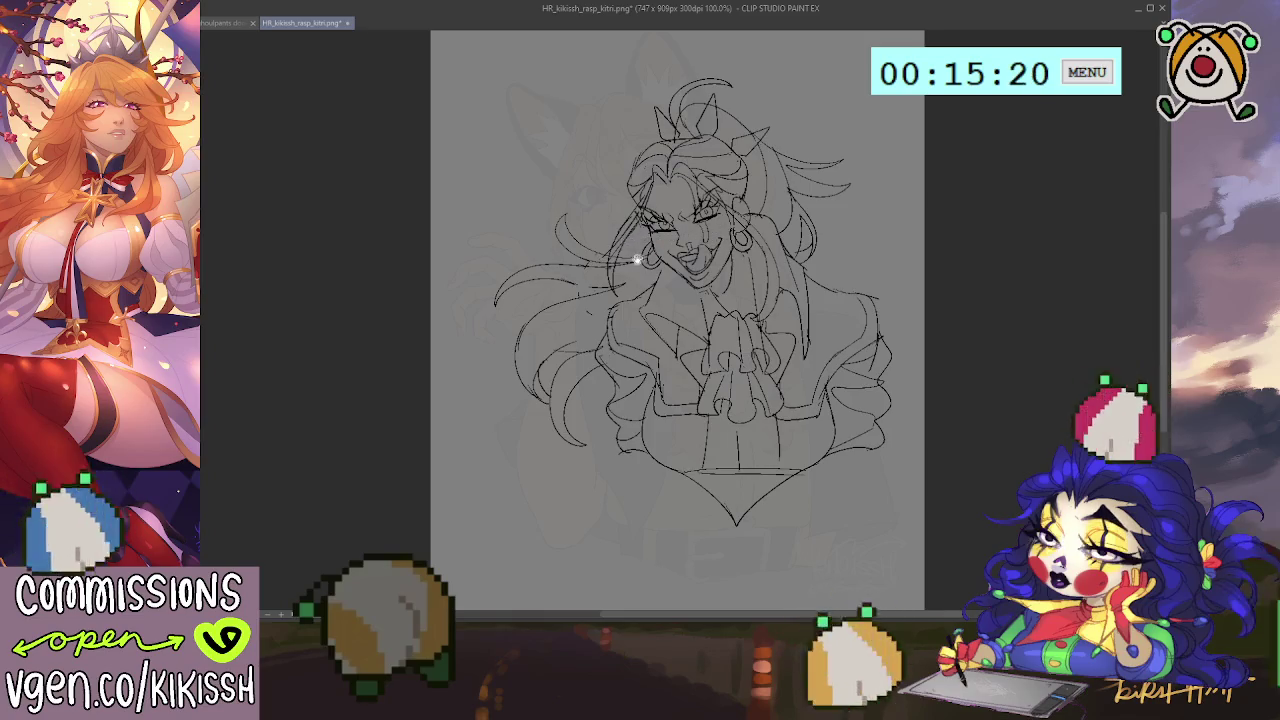
Extend the canvas leftward to 834×909 px, then start enlarging the sketch to fill it.
left_click_drag(628, 236, 633, 236)
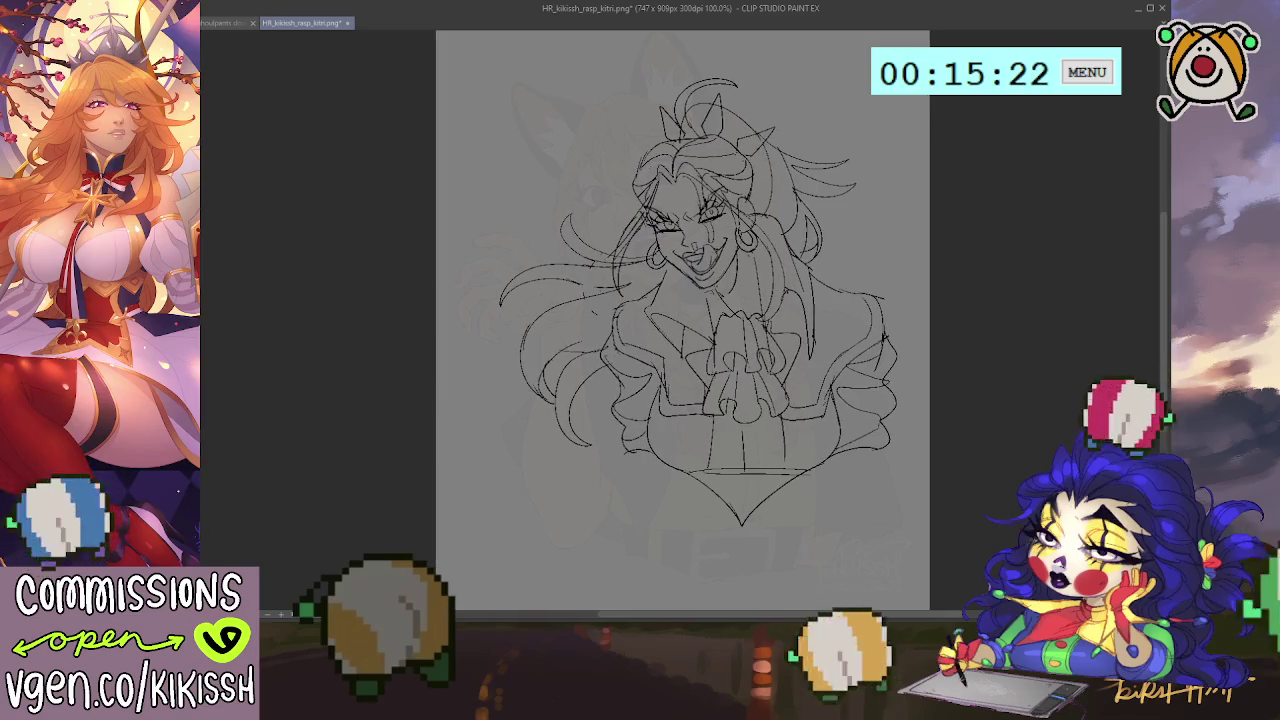
key("ctrl+t")
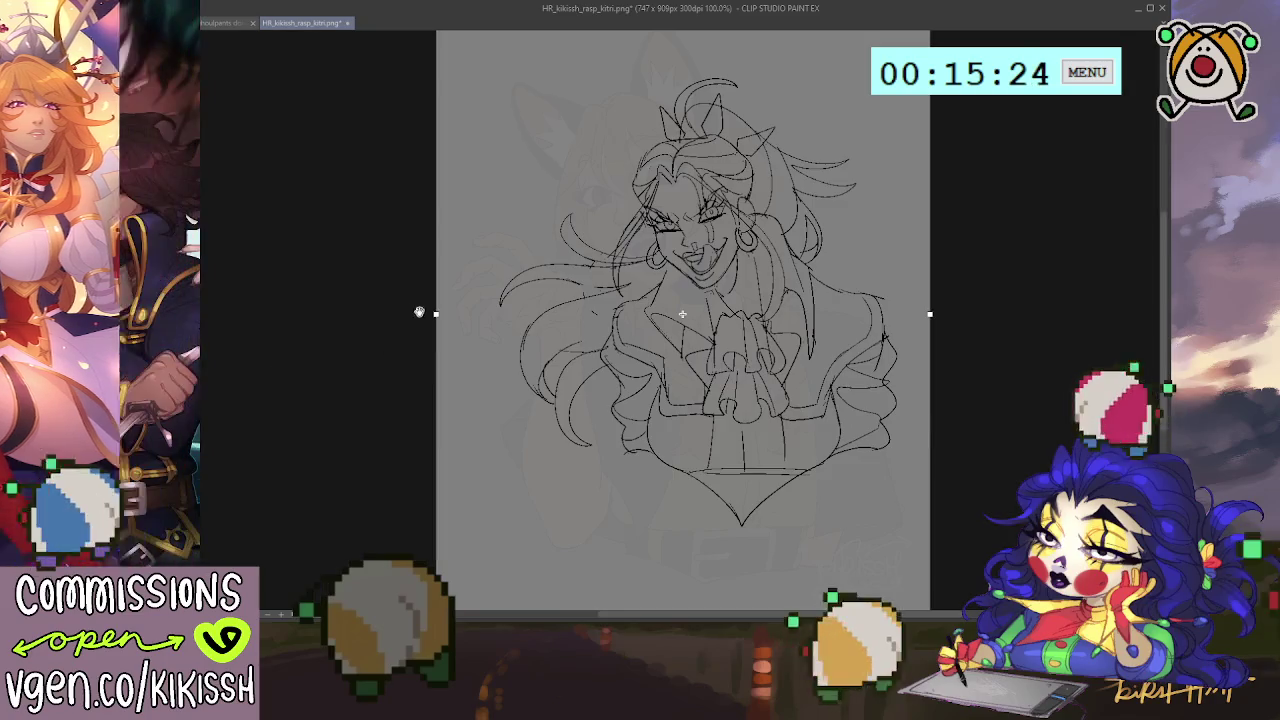
left_click_drag(435, 315, 378, 315)
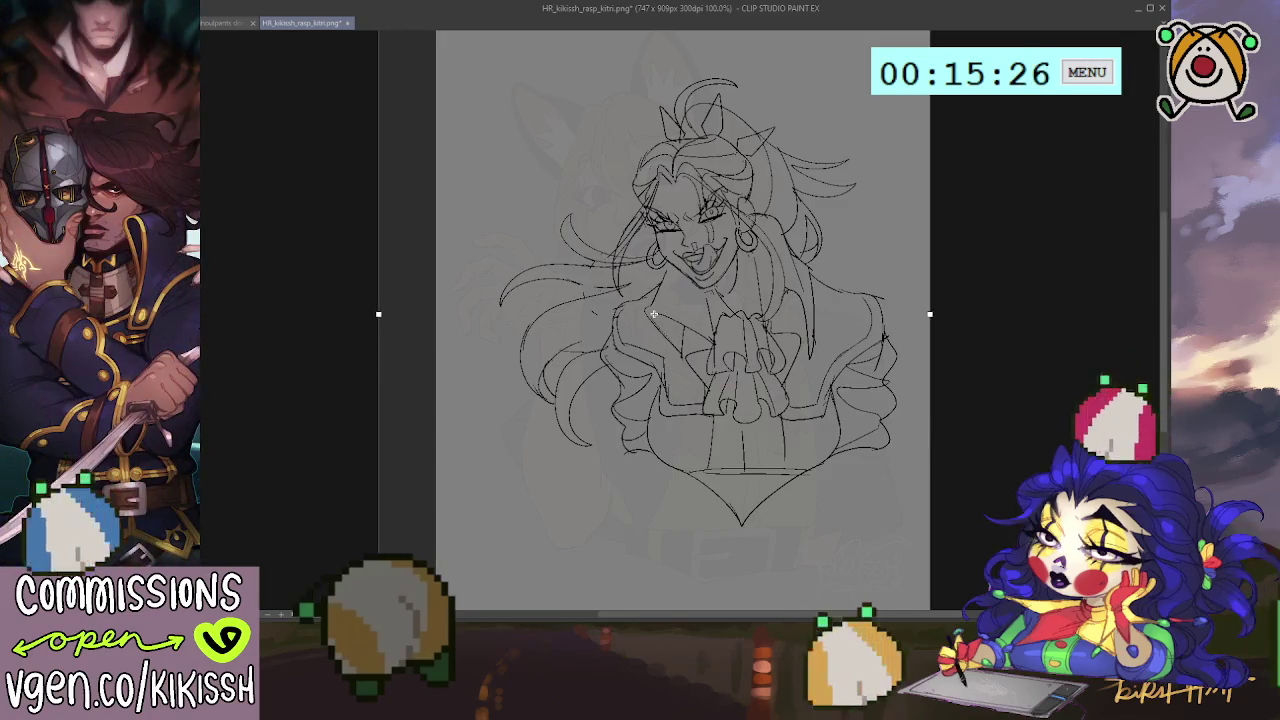
key("Return")
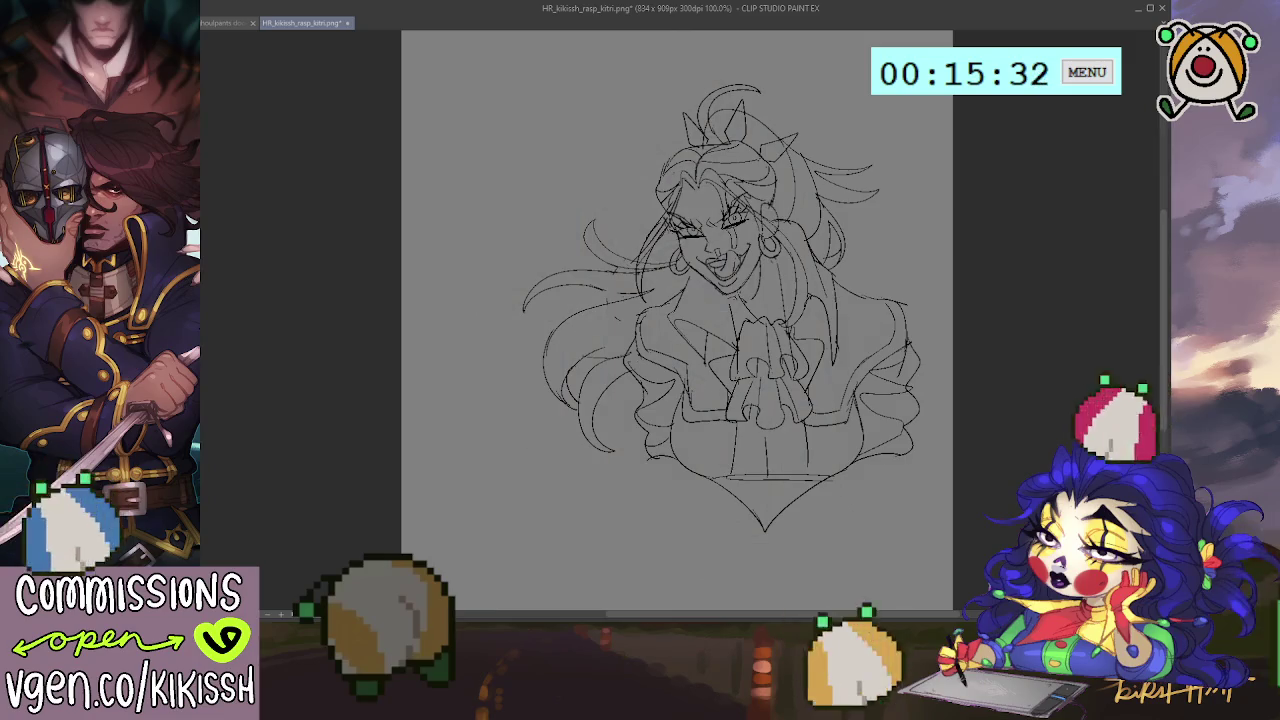
key("ctrl+t")
left_click_drag(523, 114, 470, 77)
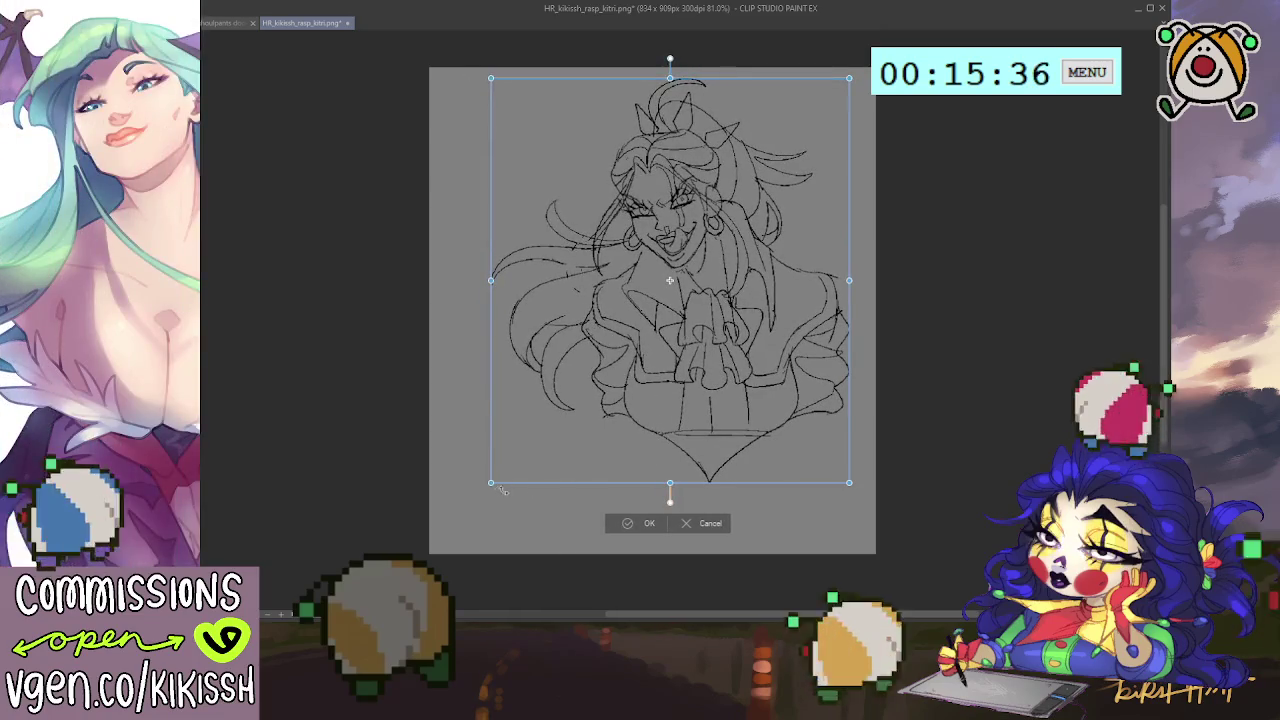